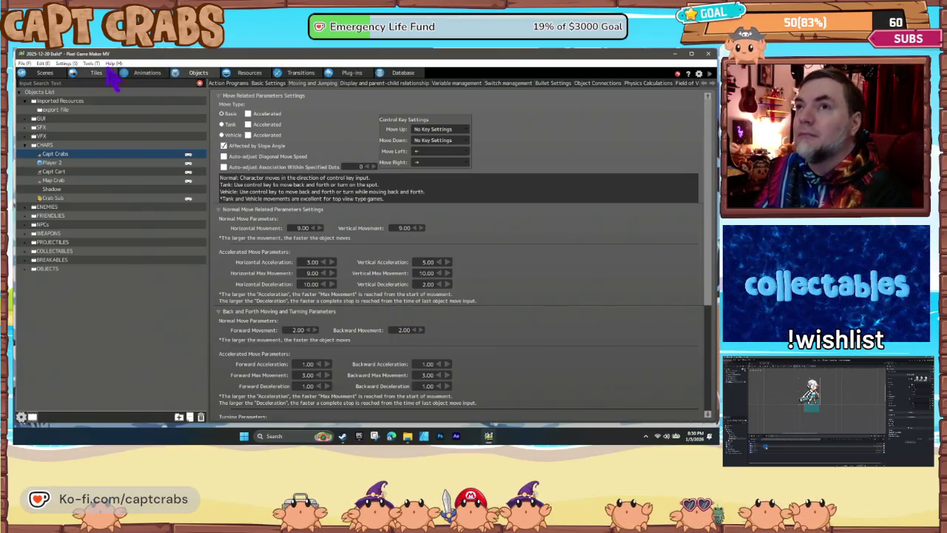
Move Slime (Reindeer) to TEST LEVEL's right edge, then playtest the scene with F5
click(44, 73)
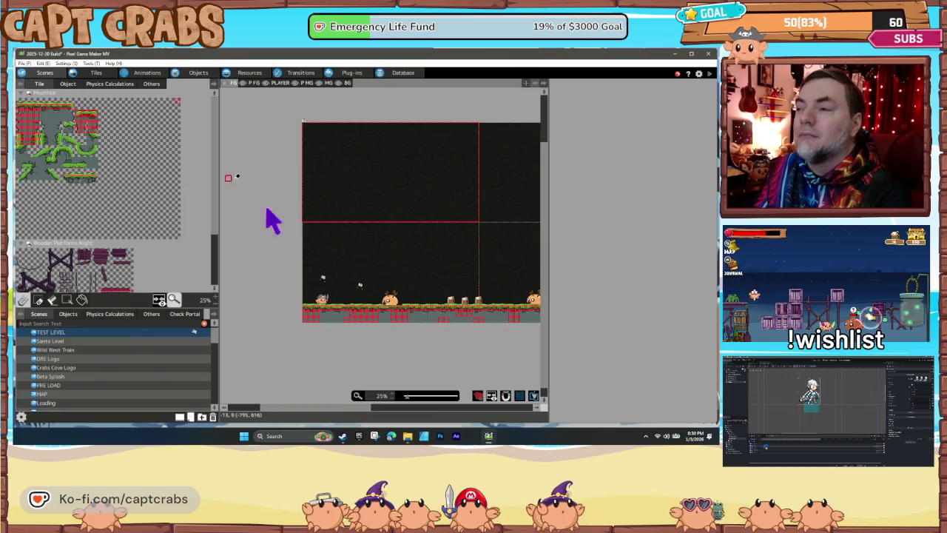
click(74, 314)
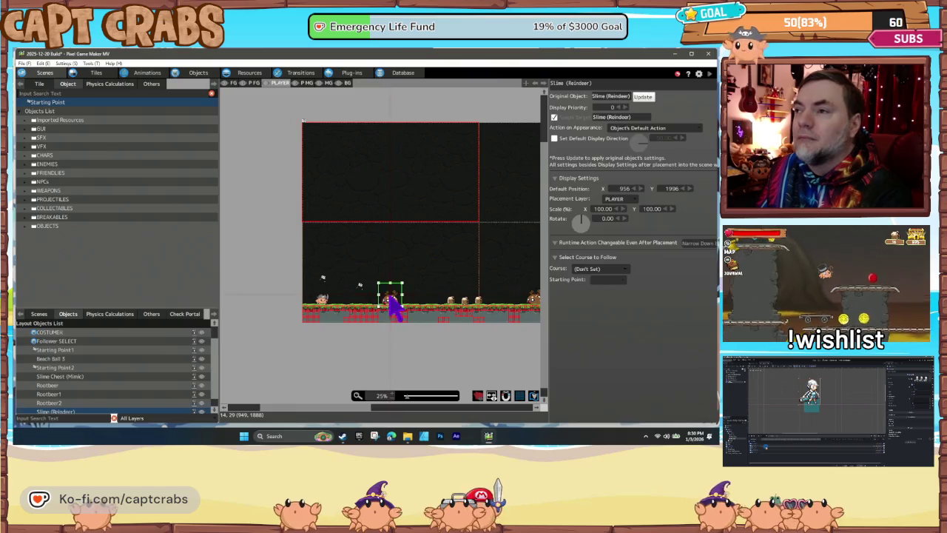
drag(391, 306, 531, 306)
click(457, 332)
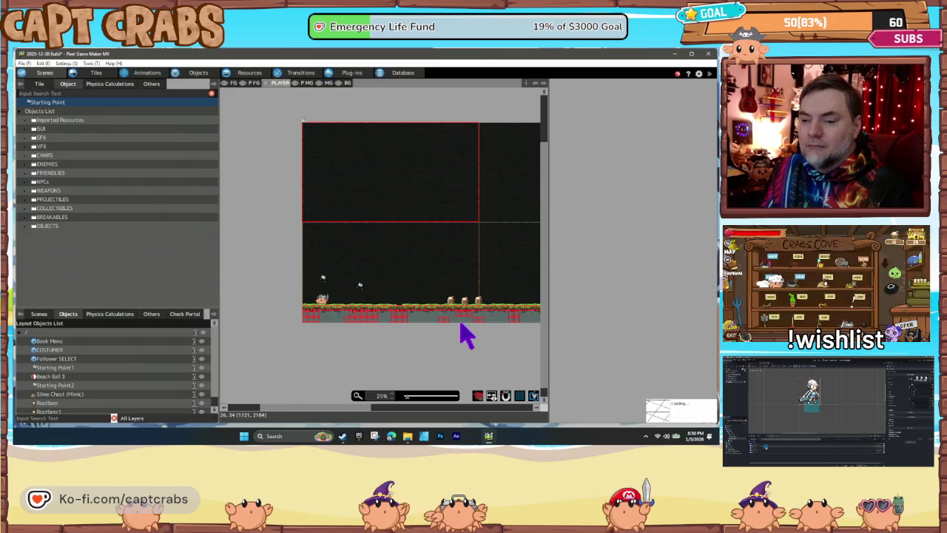
key(F5)
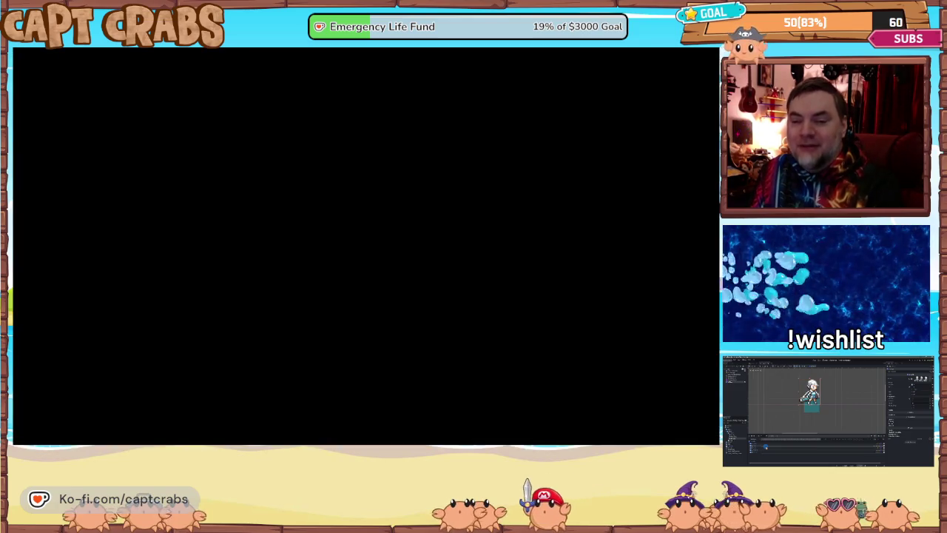
Walk and jump Capt Crabs through the cave, collecting mugs until the counter reads 6
key(Right)
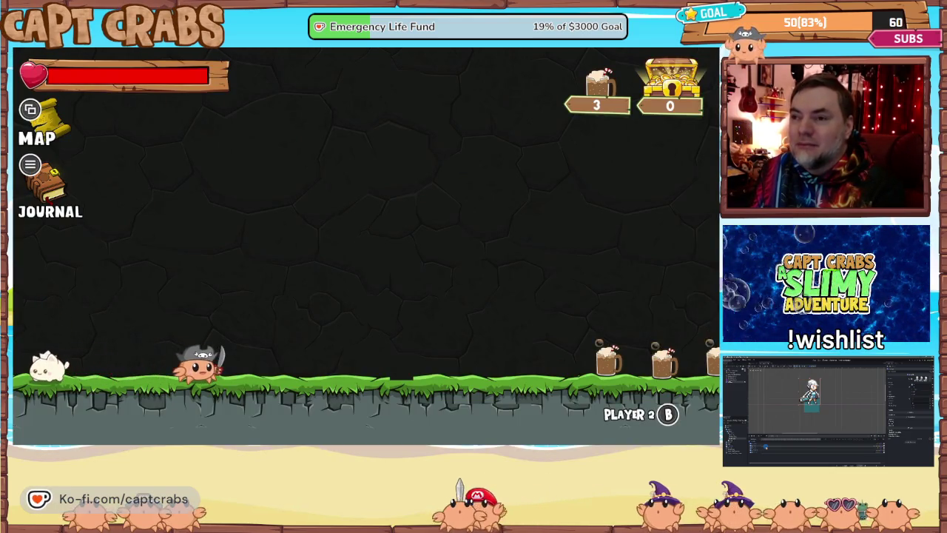
key(Right)
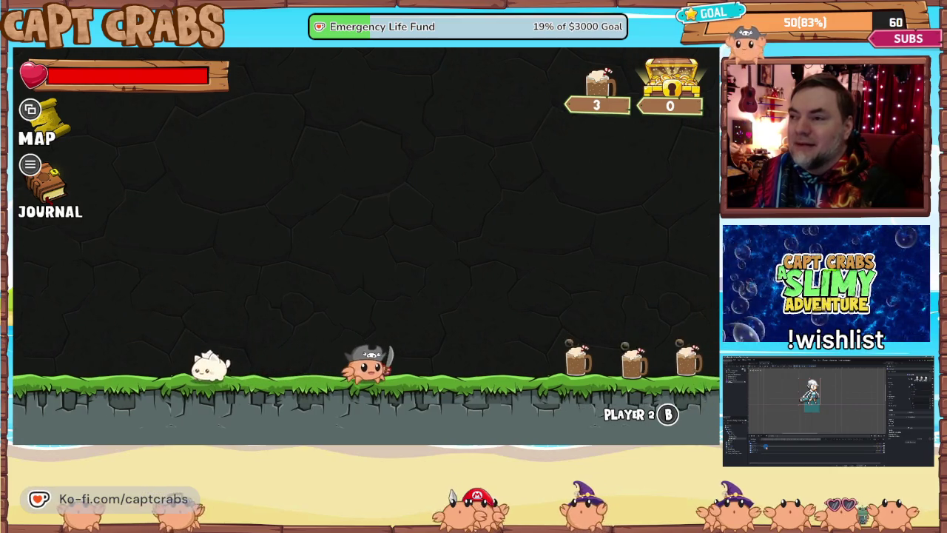
key(Right)
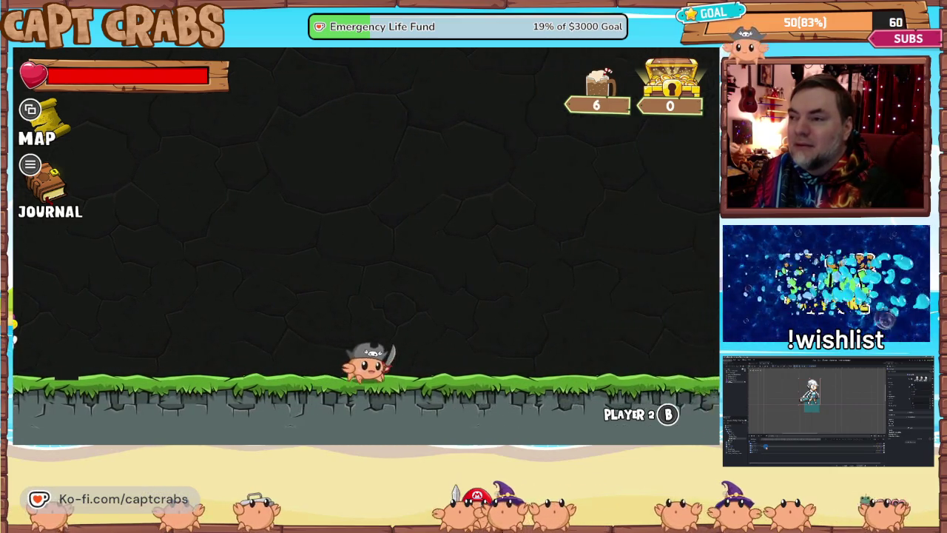
key(Right)
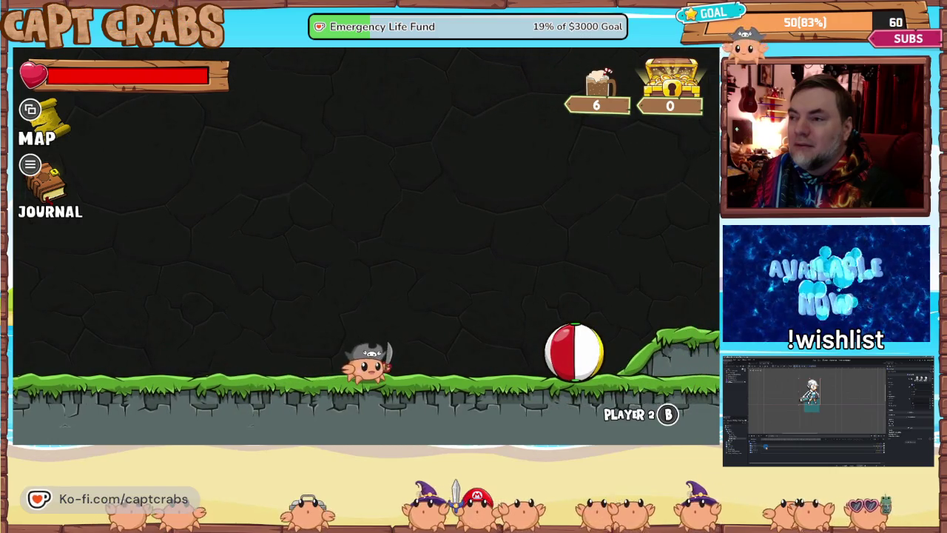
key(Left)
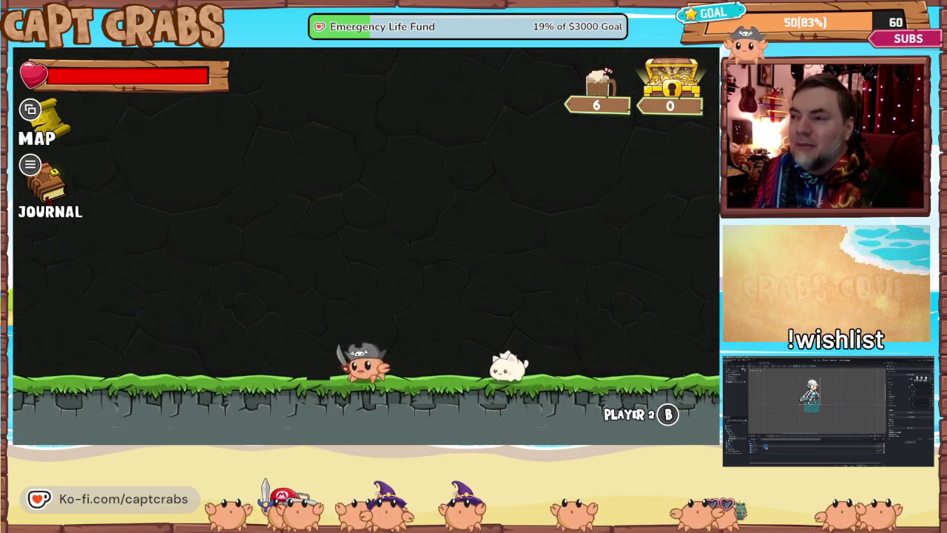
key(Right)
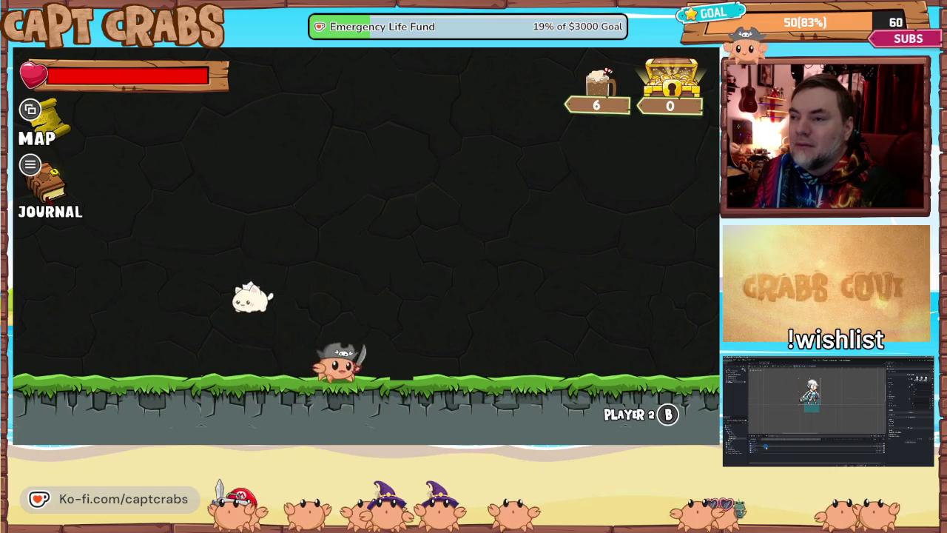
key(space)
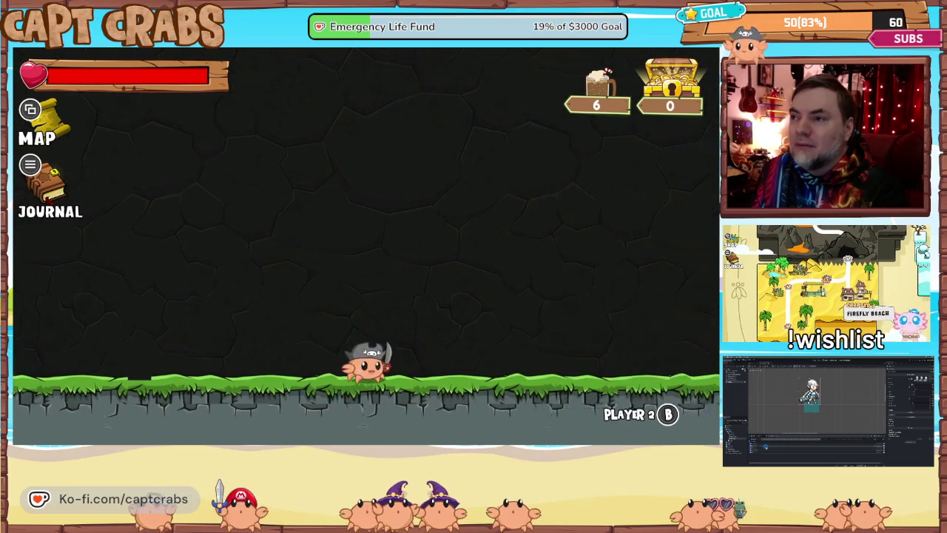
key(Right)
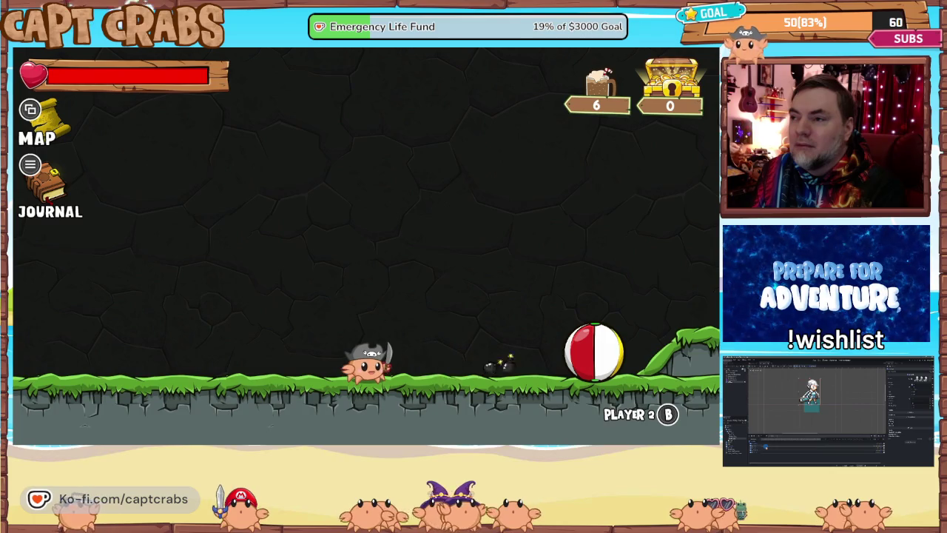
key(Right)
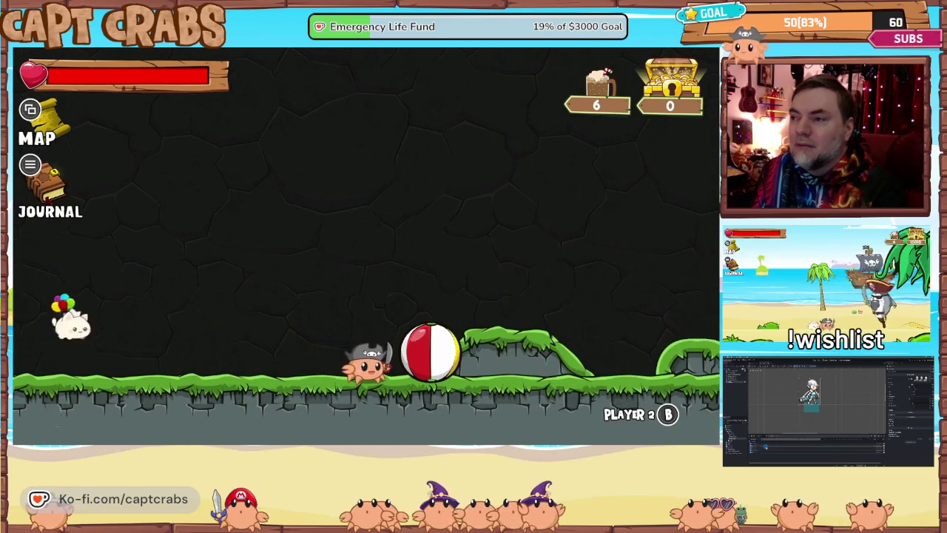
Exit the game from the Journal's Options page to return to the editor
key(Escape)
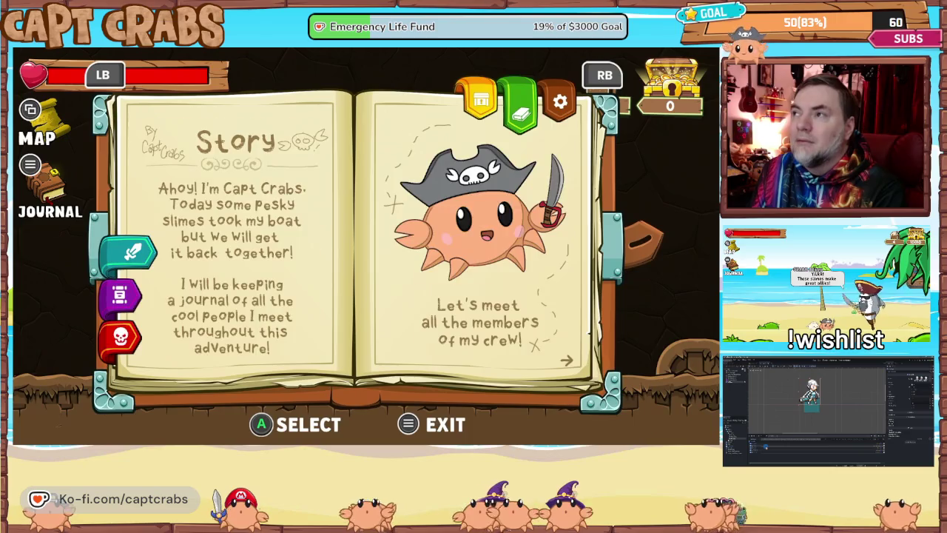
key(e)
key(Down)
key(Down)
key(Down)
key(Down)
key(Down)
key(Return)
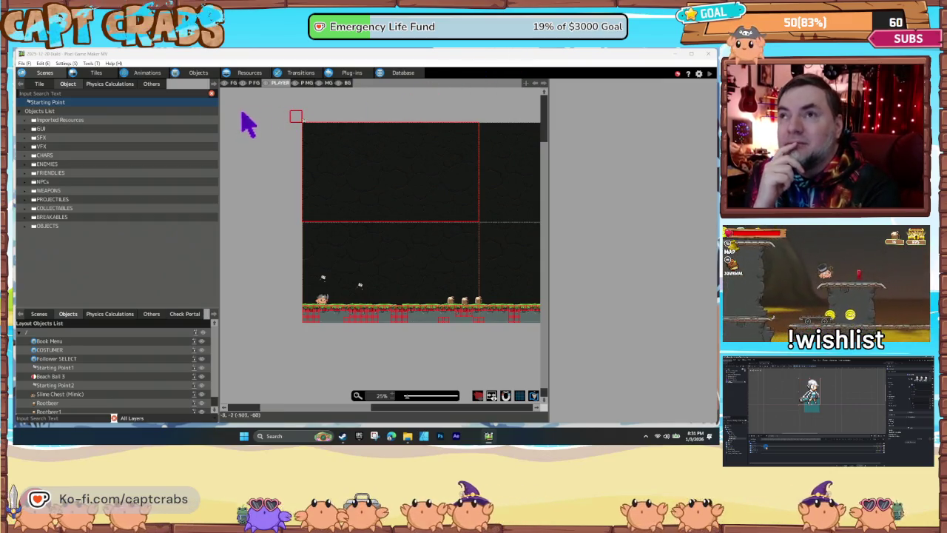
Show Capt Crabs' Moving and Jumping page, with horizontal movement 9.00 and deceleration 10.00
click(158, 86)
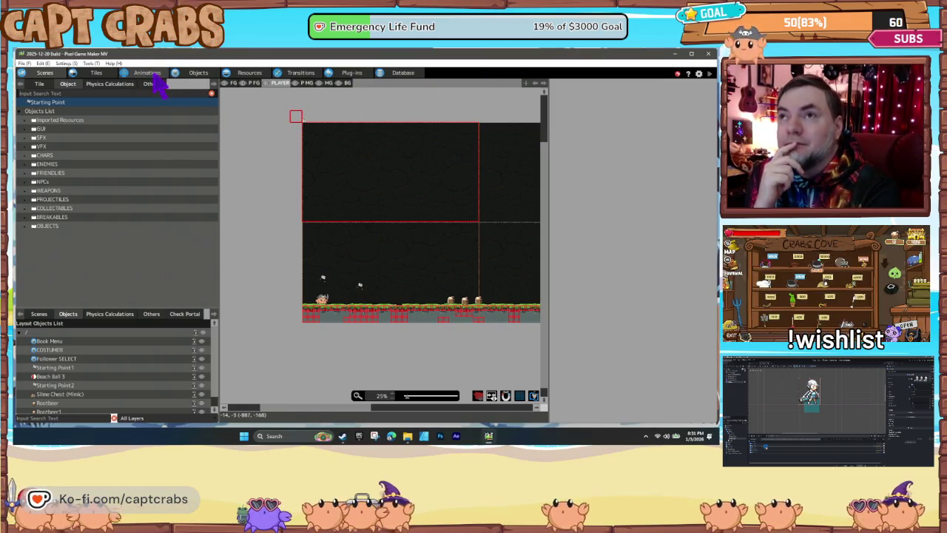
click(198, 73)
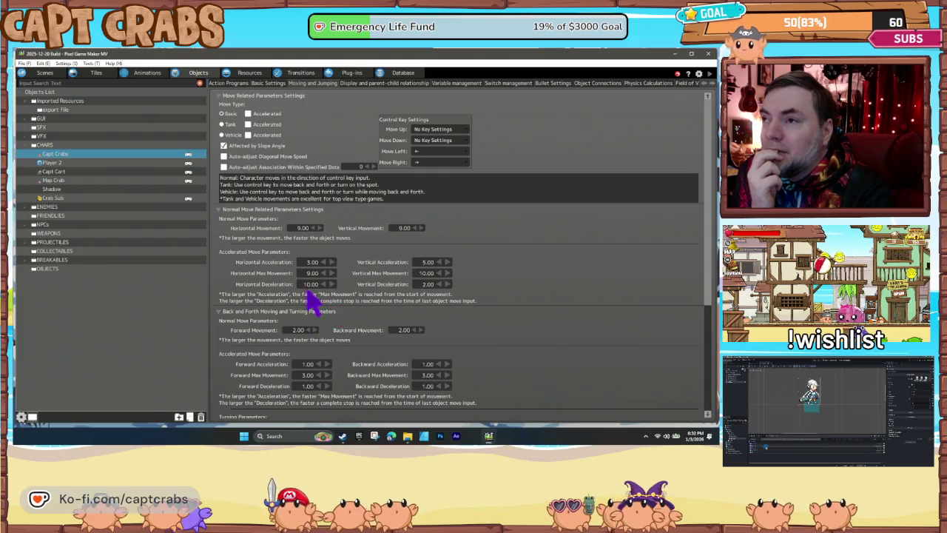
Change Capt Crabs' Horizontal Deceleration from 10.00 to 0
double_click(311, 284)
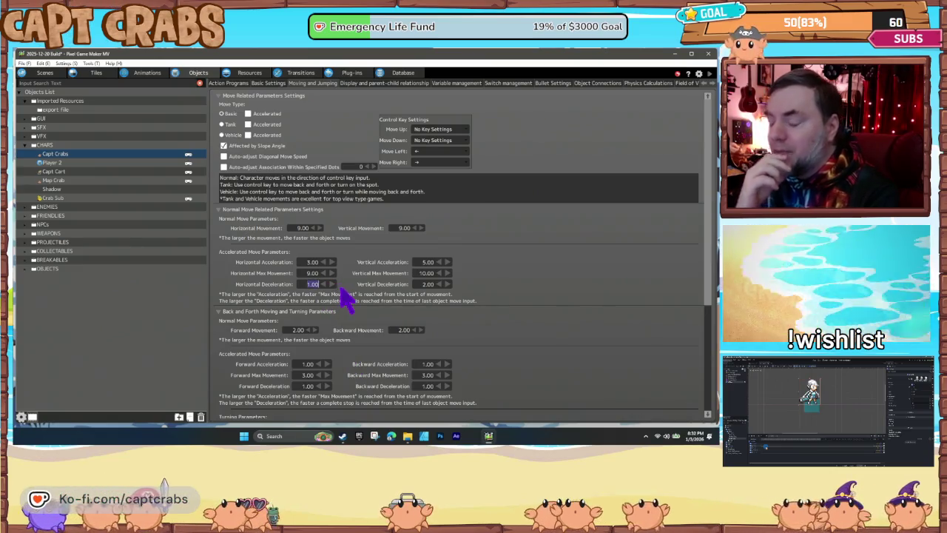
text(0)
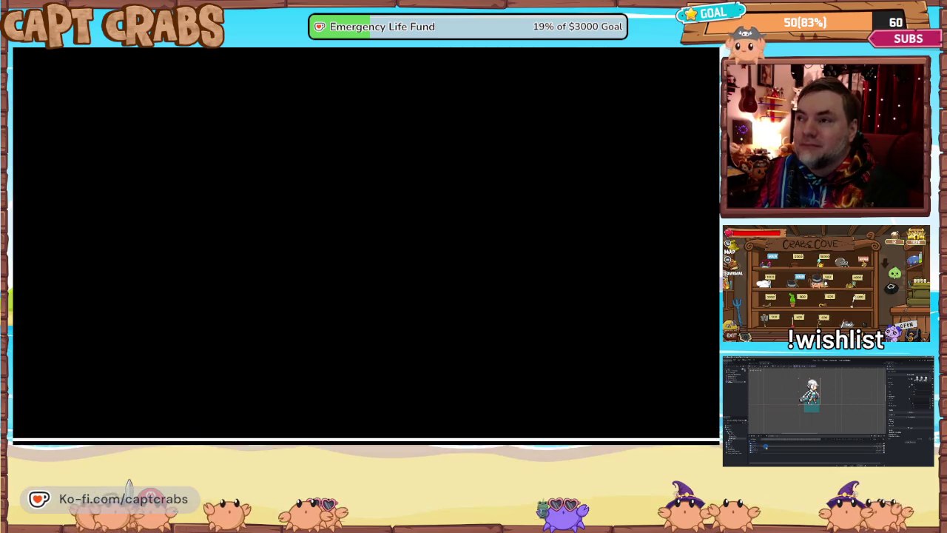
Walk Capt Crabs right and left to test stopping and reversing, collecting mugs
key(Right)
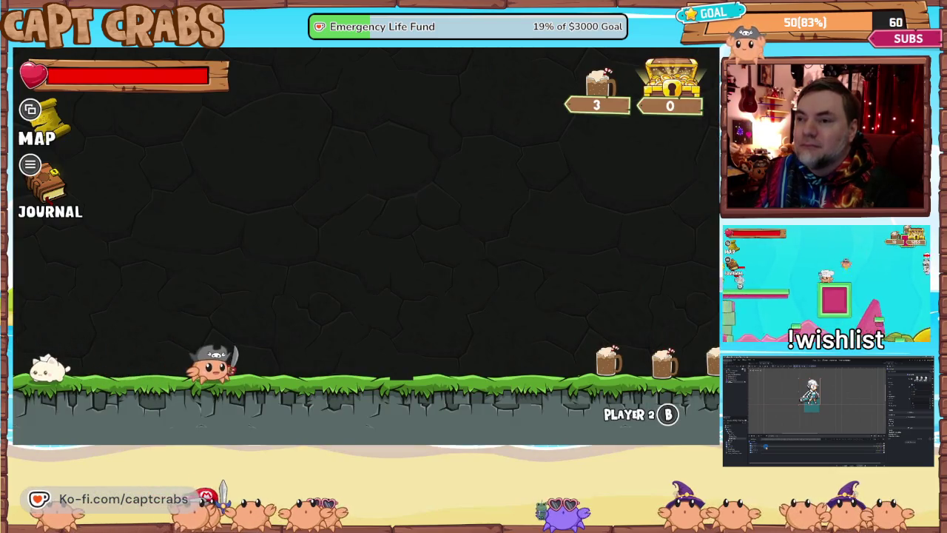
key(Right)
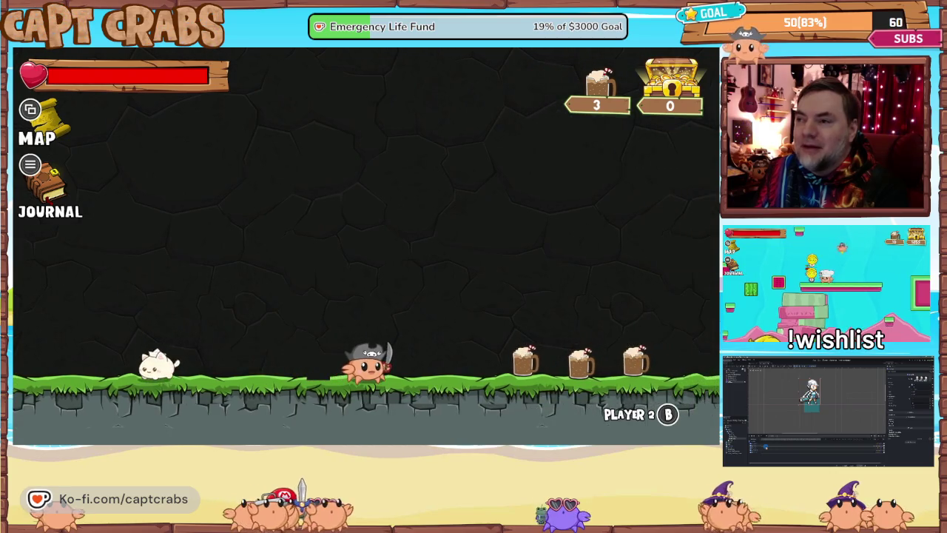
key(Left)
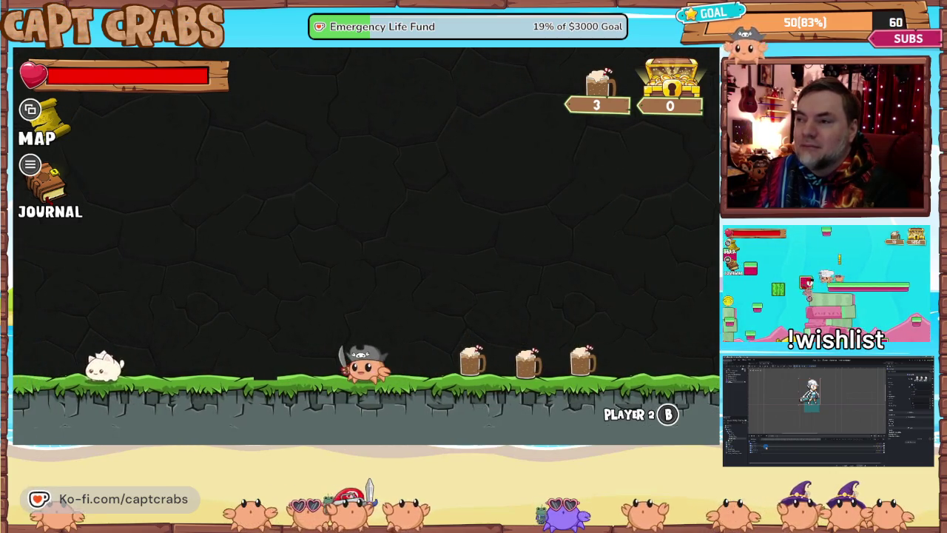
key(Left)
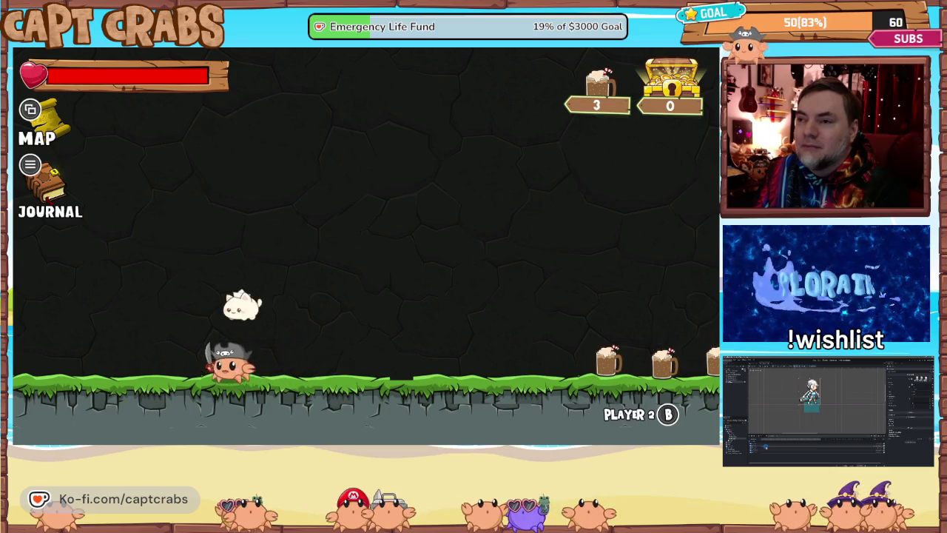
key(Right)
key(Right)
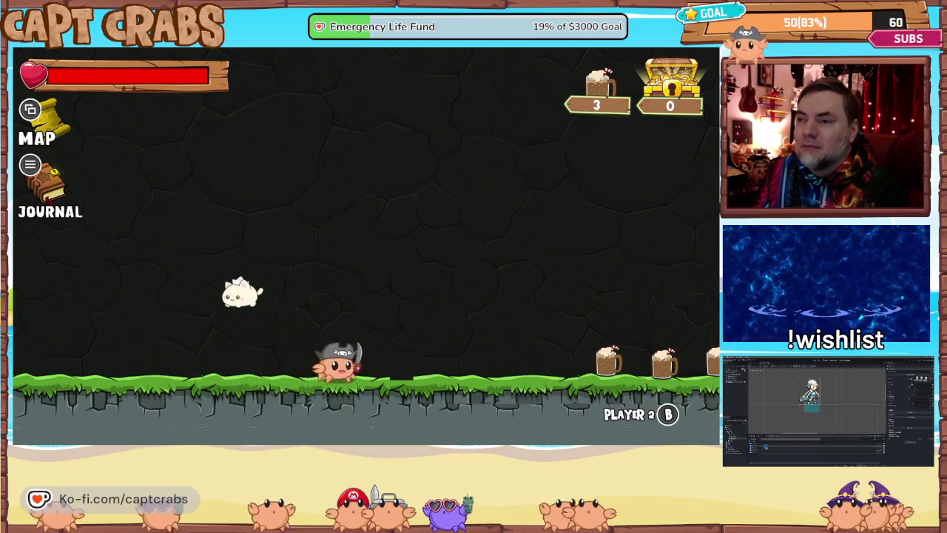
key(Right)
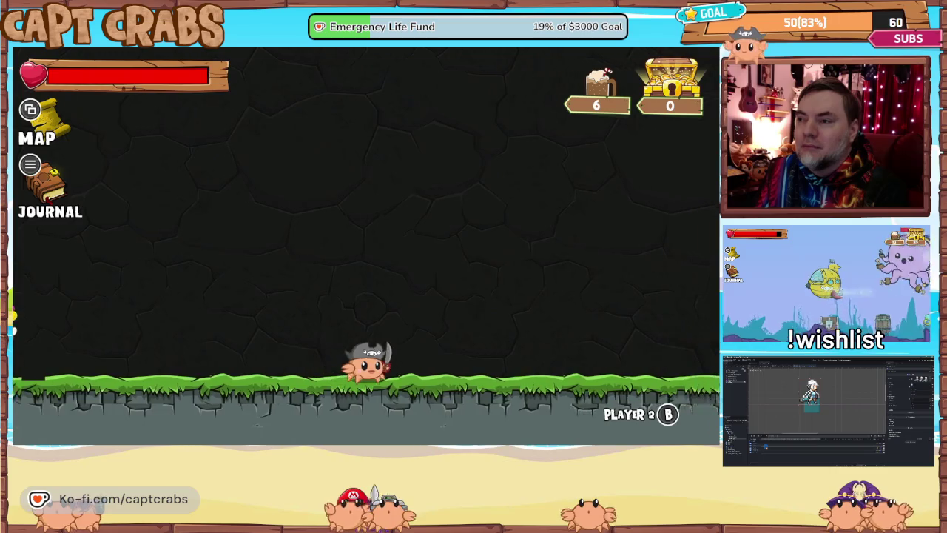
key(Right)
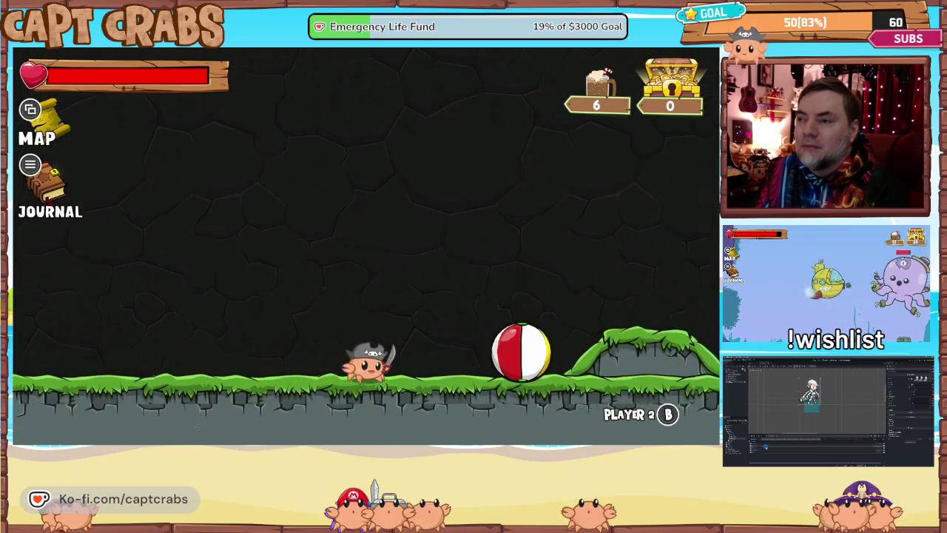
Exit the game from the Journal's Options page to return to the editor
key(Escape)
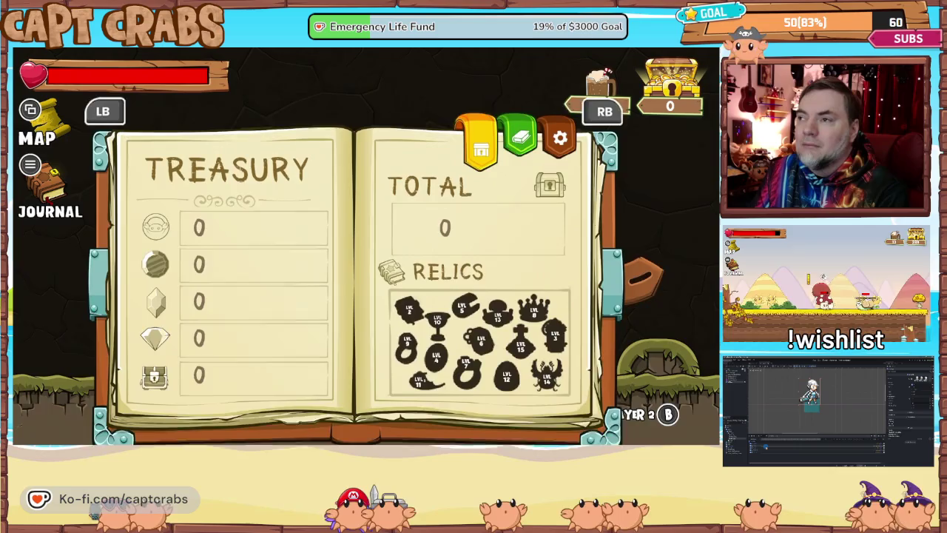
key(q)
key(Down)
key(Down)
key(Down)
key(Return)
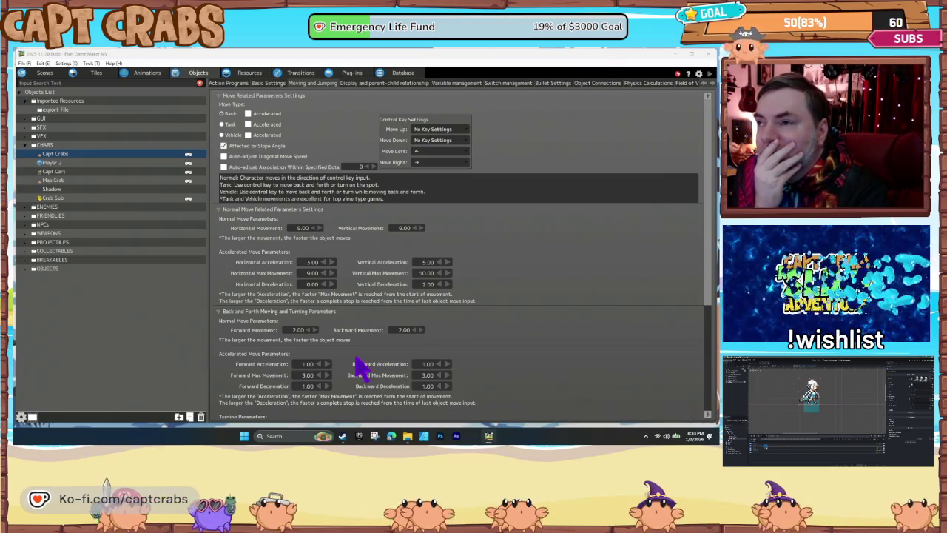
Set Forward Deceleration to 0, then look through the jump settings
scroll(360, 366, down, 3)
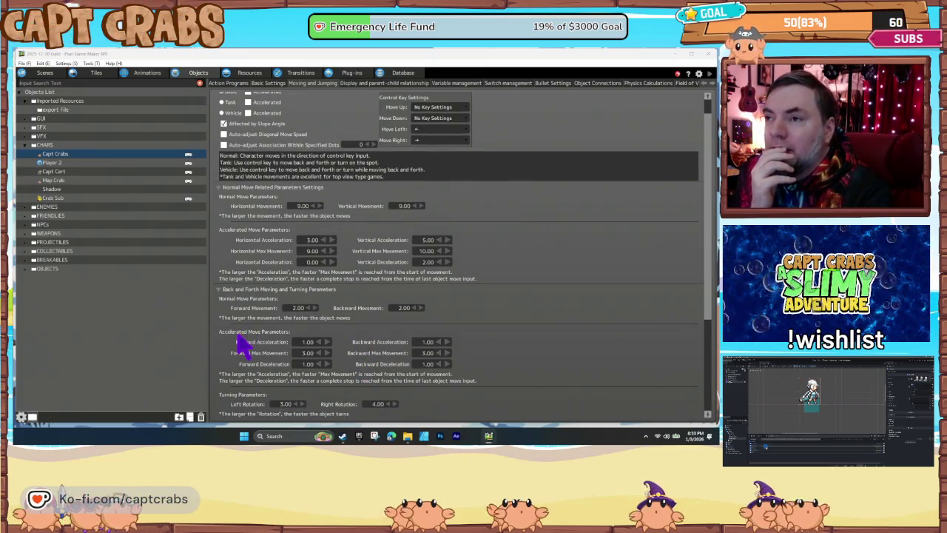
click(302, 364)
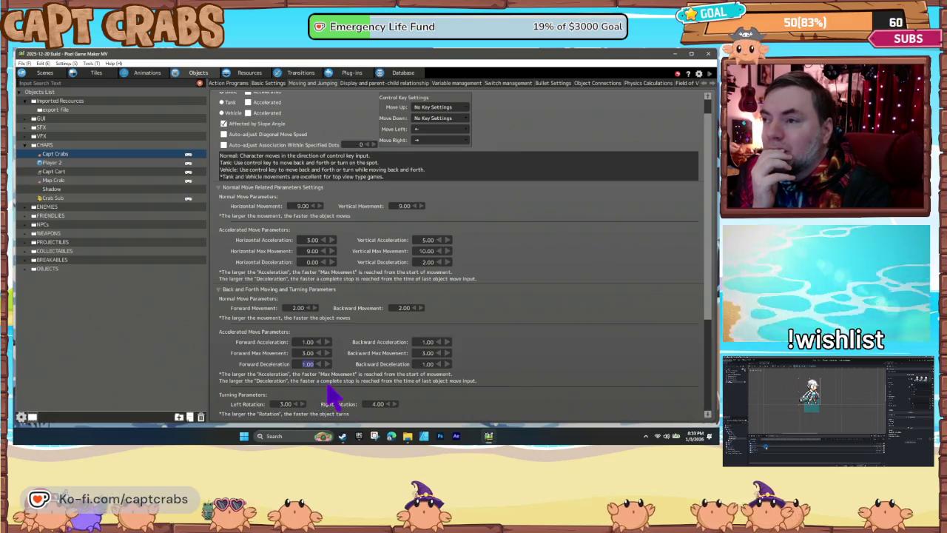
text(0)
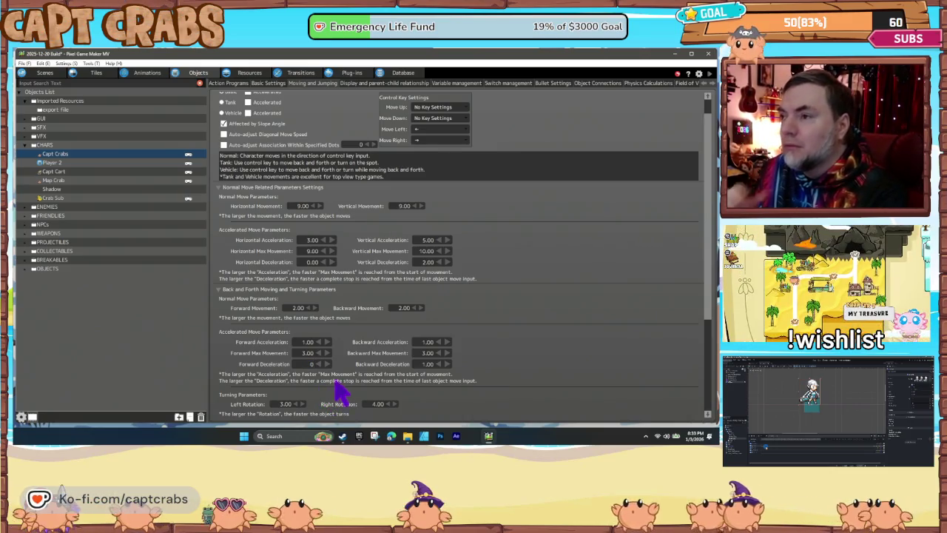
key(Return)
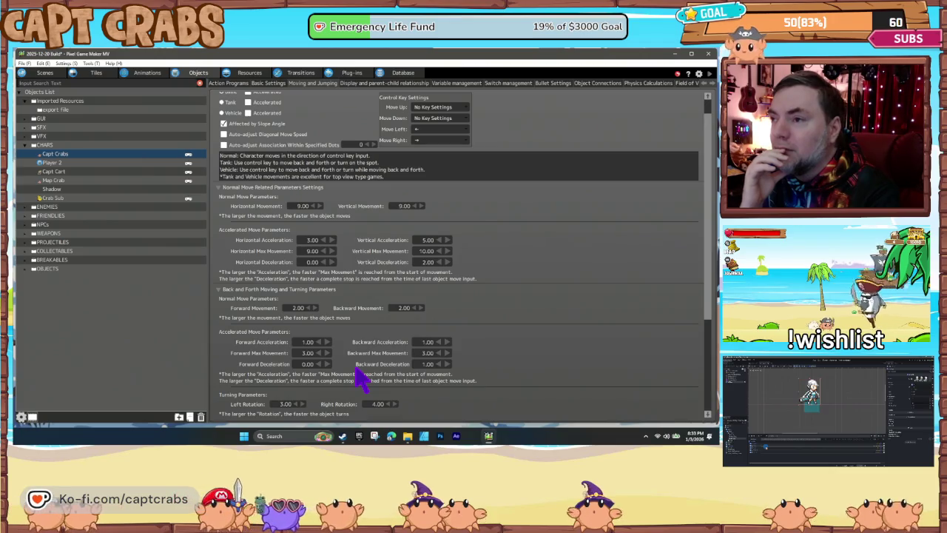
scroll(361, 379, down, 5)
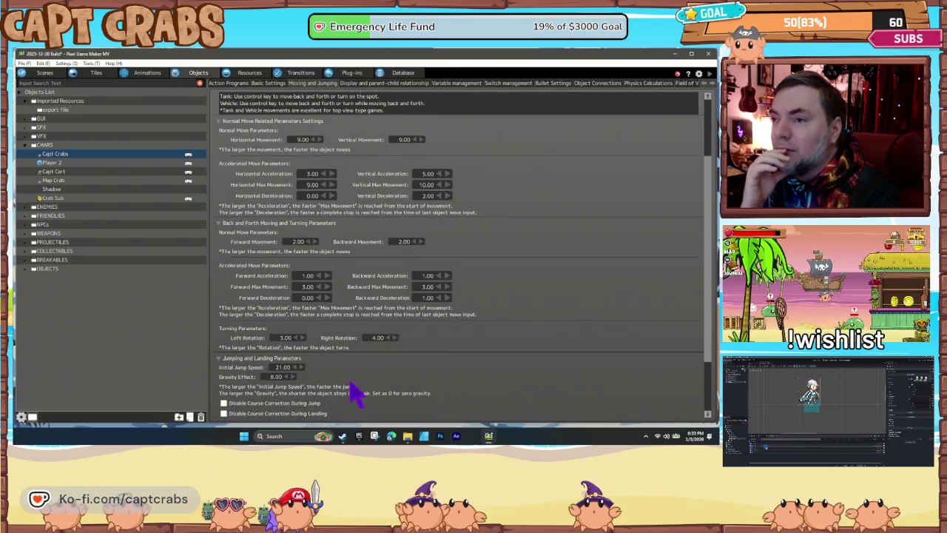
scroll(353, 392, down, 5)
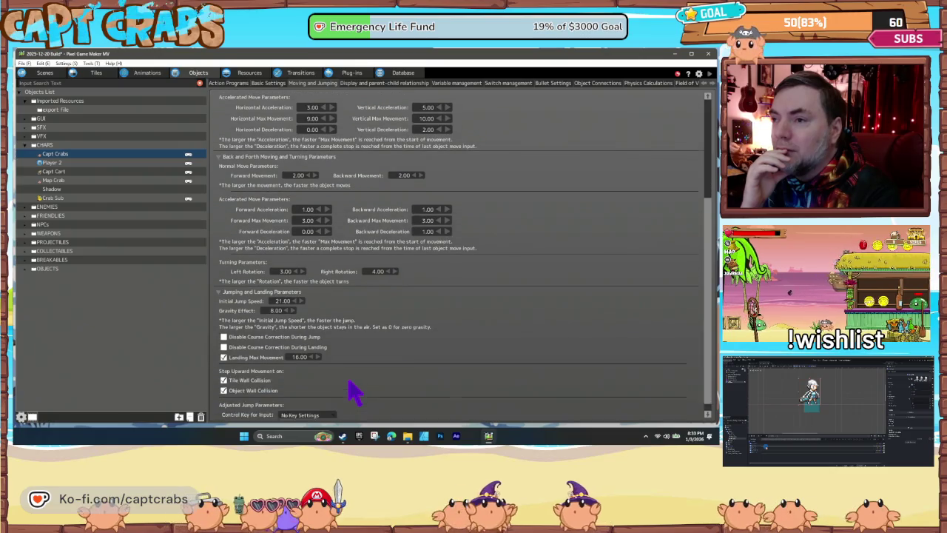
scroll(354, 392, down, 1)
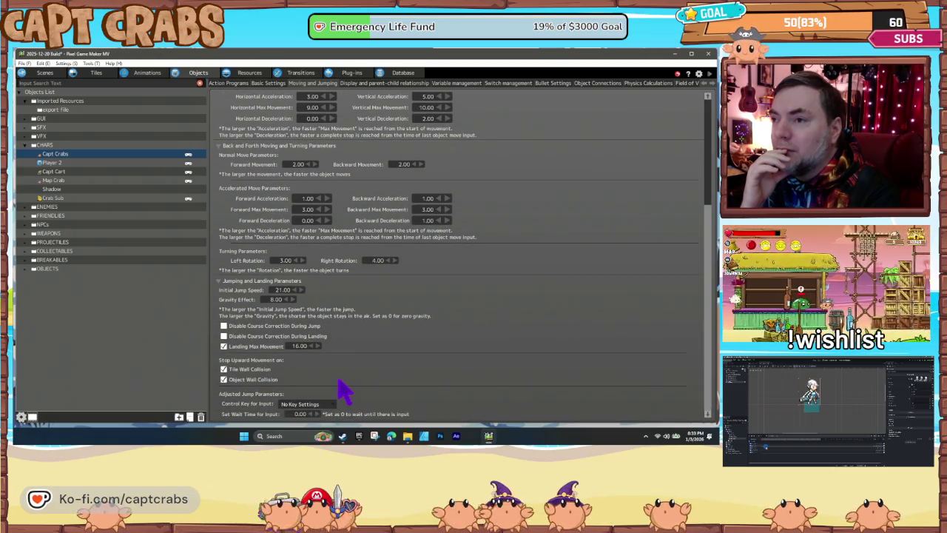
scroll(348, 389, up, 3)
scroll(344, 381, up, 4)
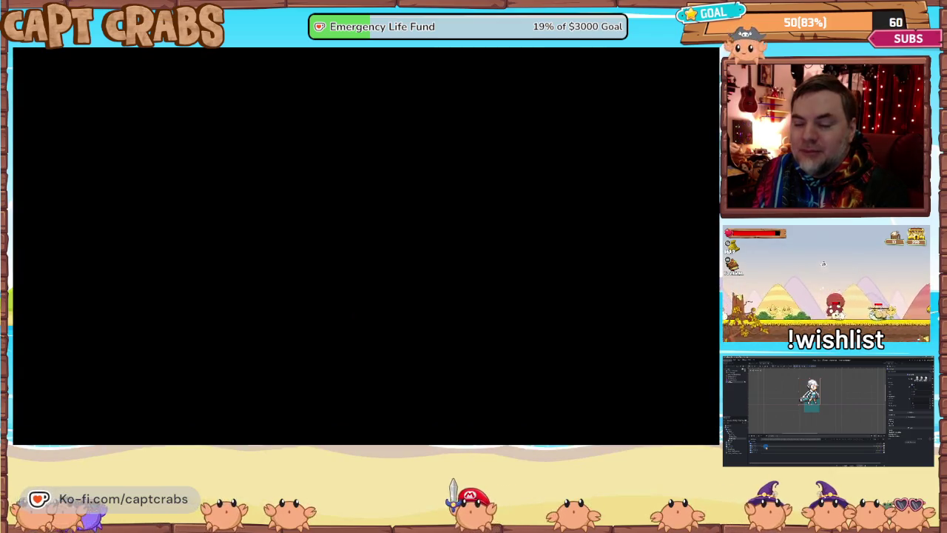
Walk Capt Crabs back and forth through the cave, testing how he stops
key(Right)
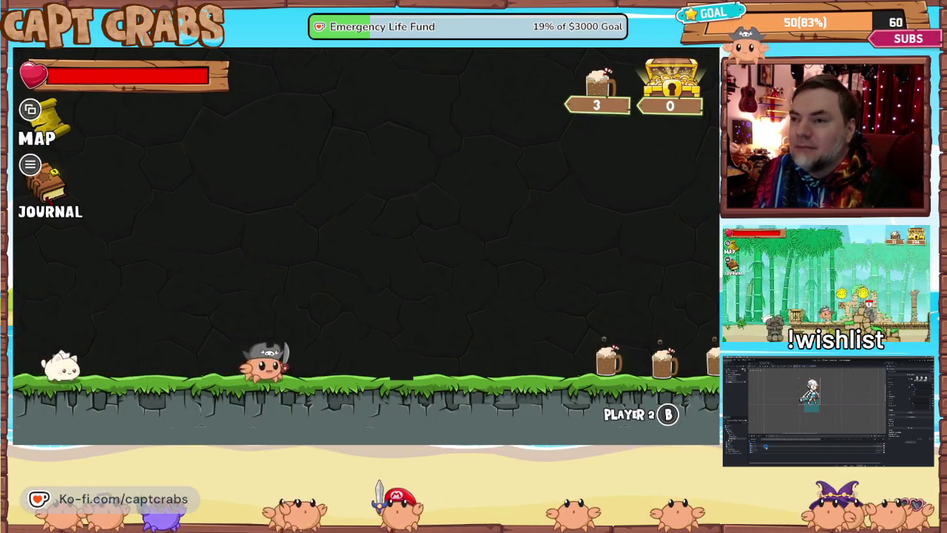
key(Left)
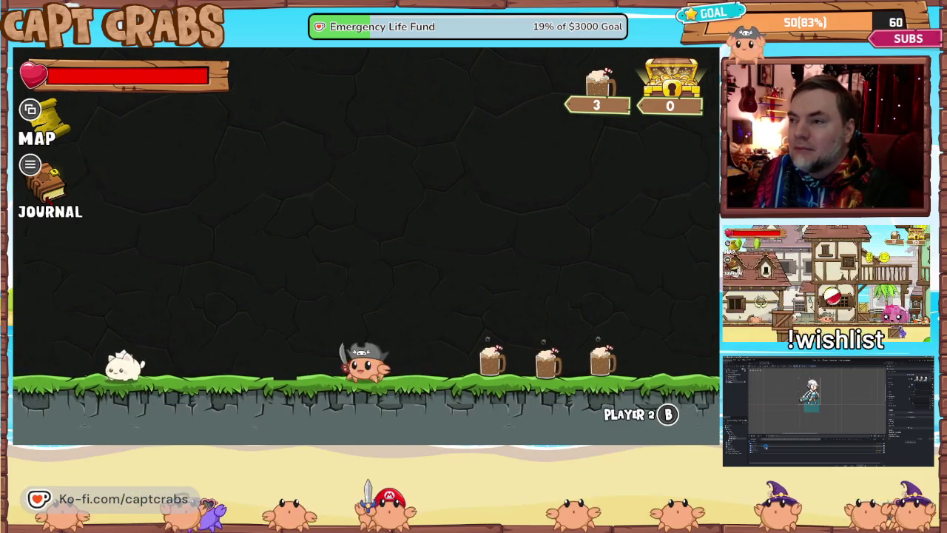
key(Left)
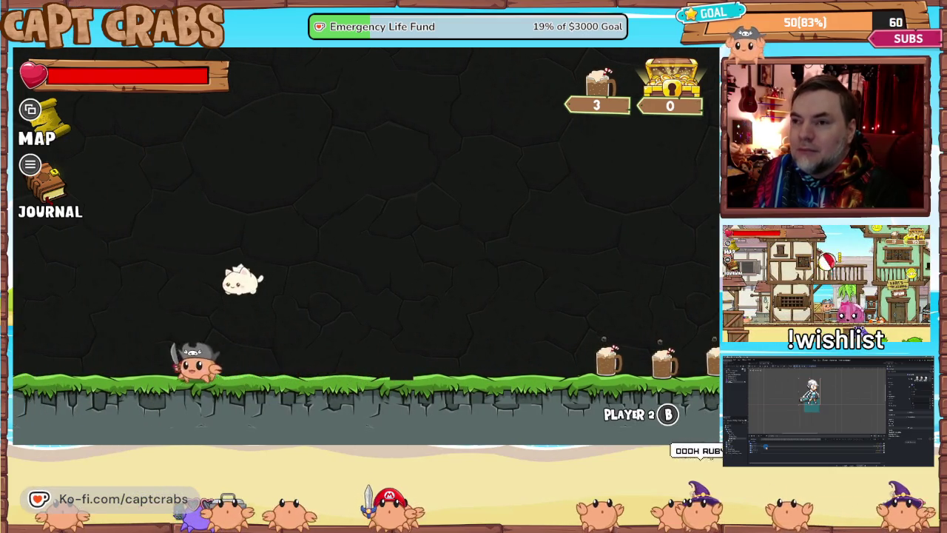
key(Right)
key(Right)
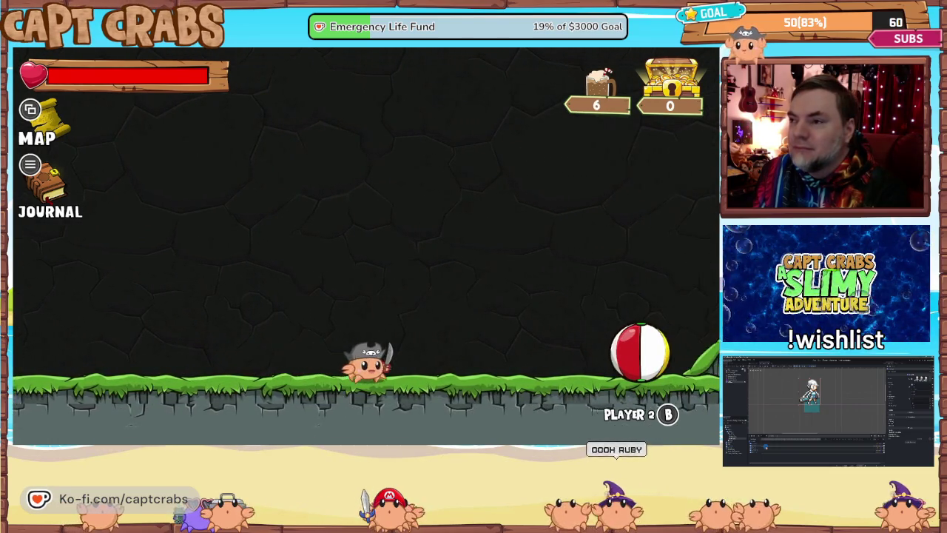
key(Right)
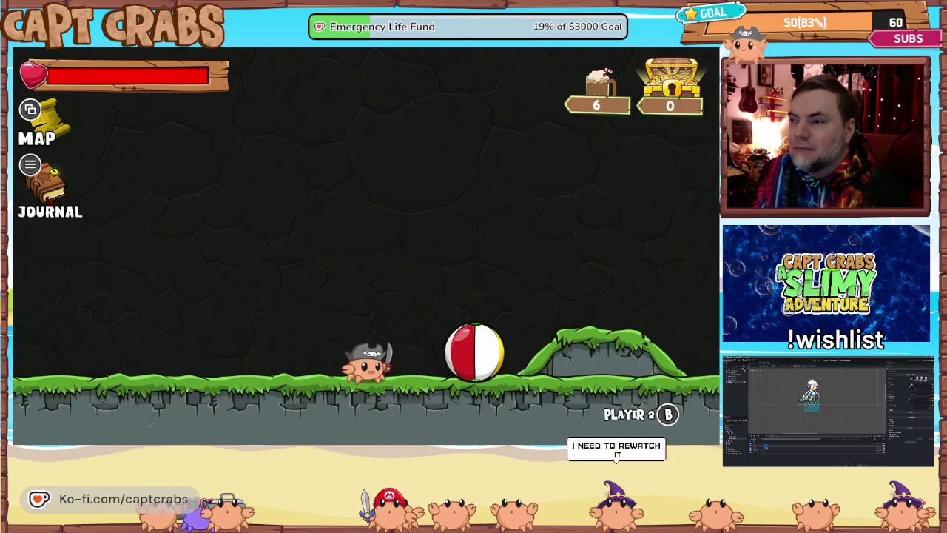
key(Left)
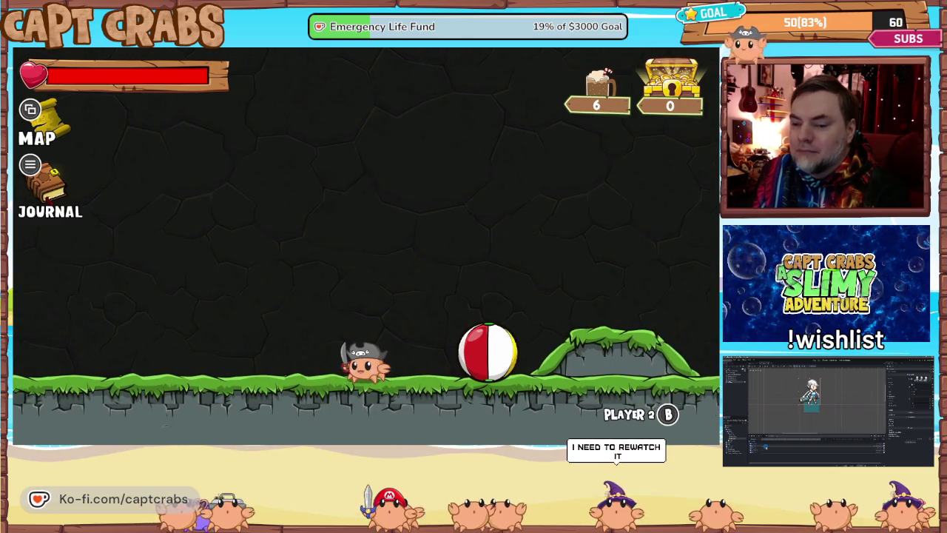
key(Left)
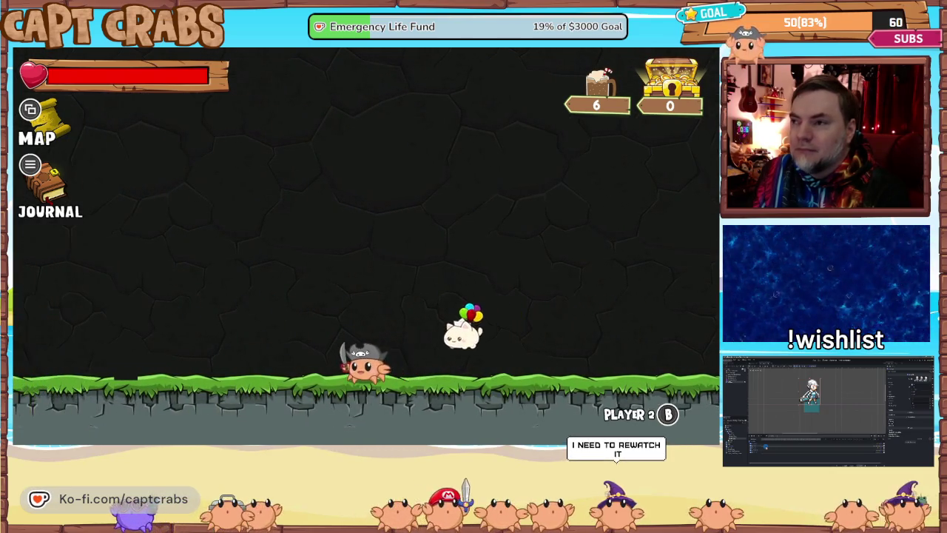
key(Right)
key(Right)
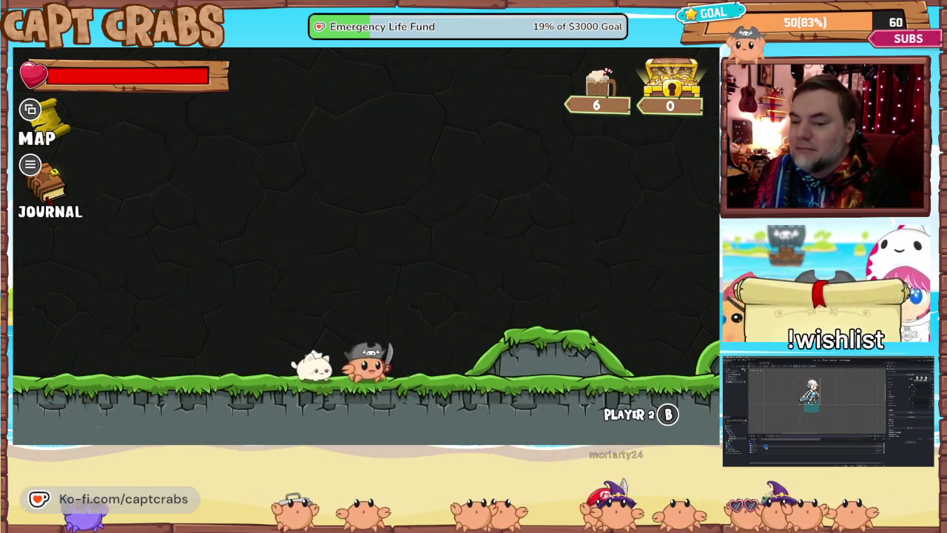
key(Left)
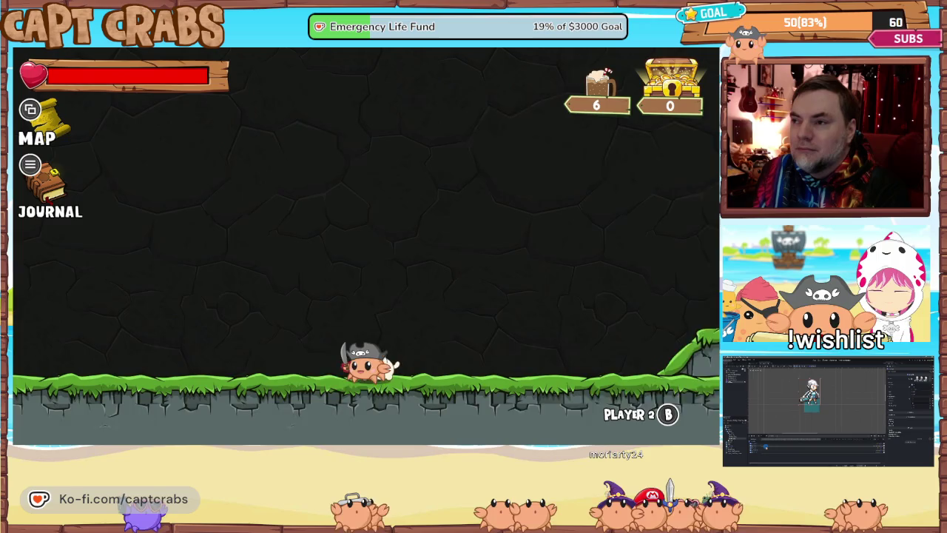
key(Left)
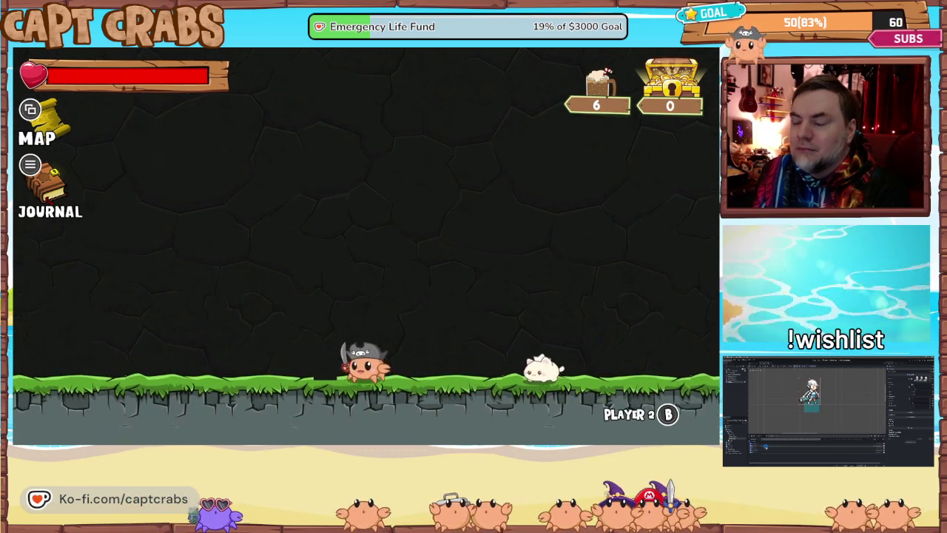
Open the journal and move to its exit option
key(j)
key(e)
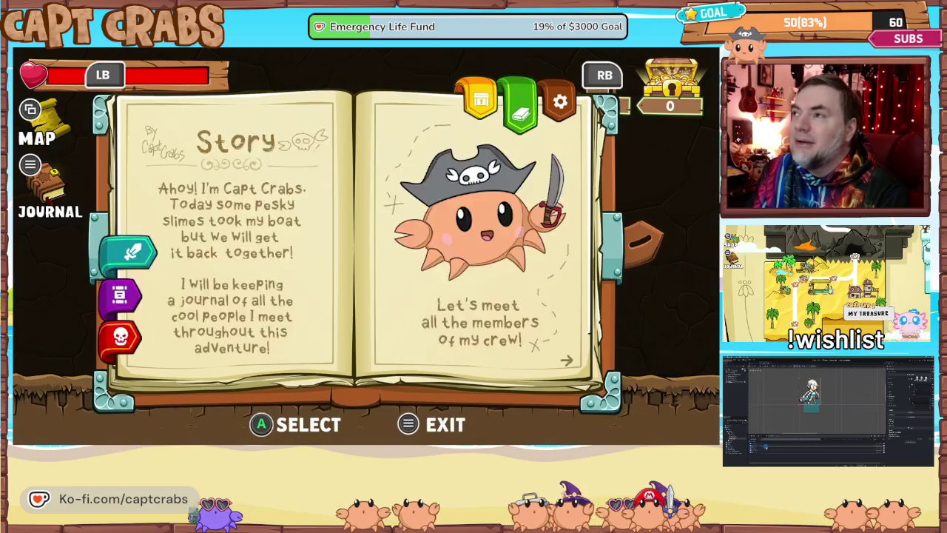
key(e)
key(Down)
key(Down)
key(Down)
key(Down)
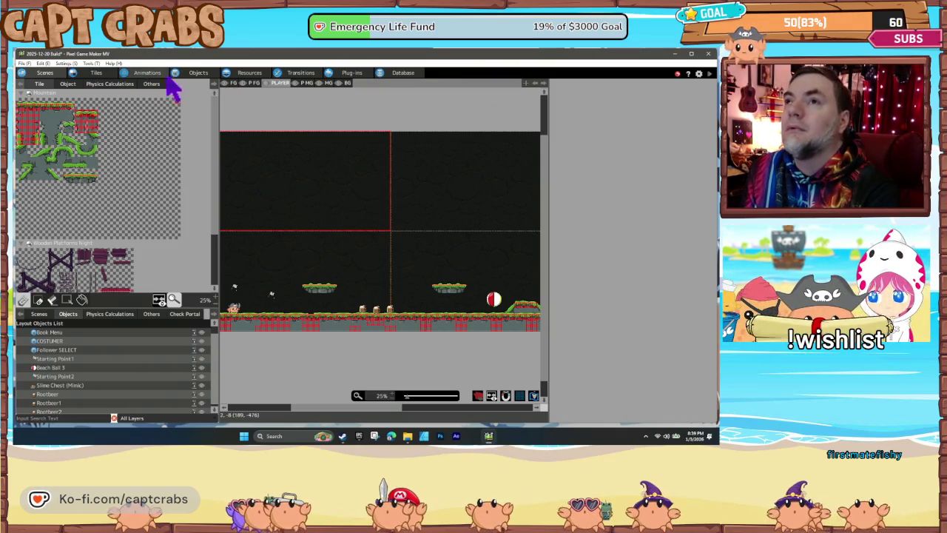
Return to Capt Crabs' object settings in the Objects tab
click(198, 73)
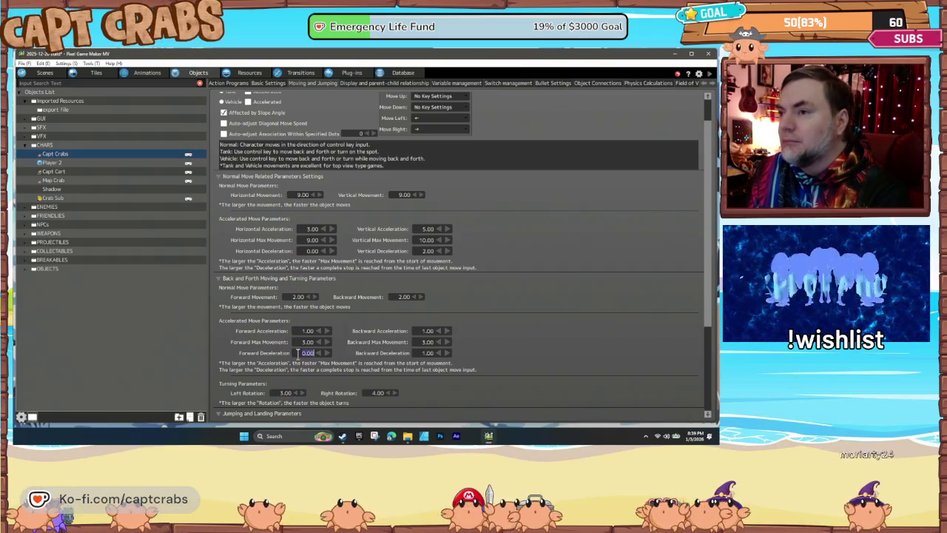
Select the deceleration value in Capt Crabs' movement settings for editing
drag(298, 353, 327, 363)
text(60)
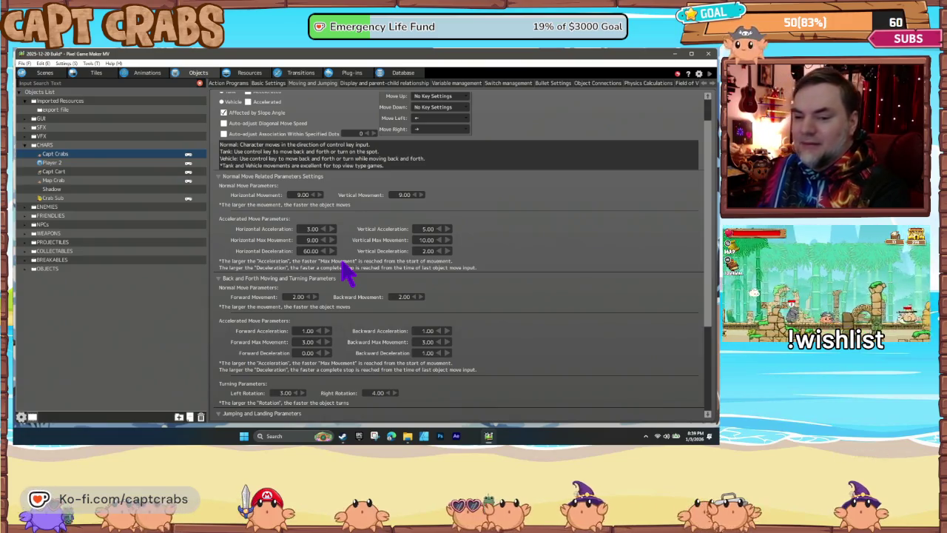
Start a new playtest and walk Capt Crabs right to collect the mugs
key(F5)
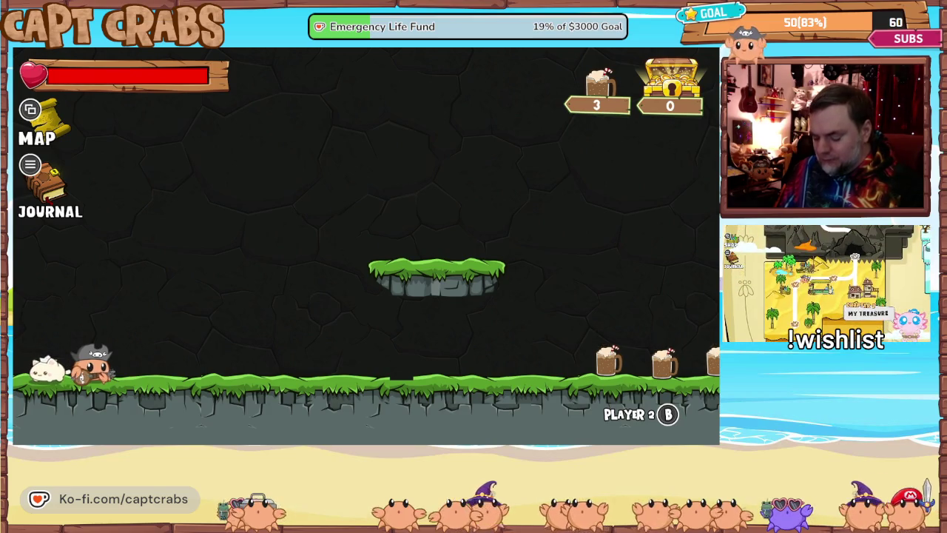
key(Right)
key(Right)
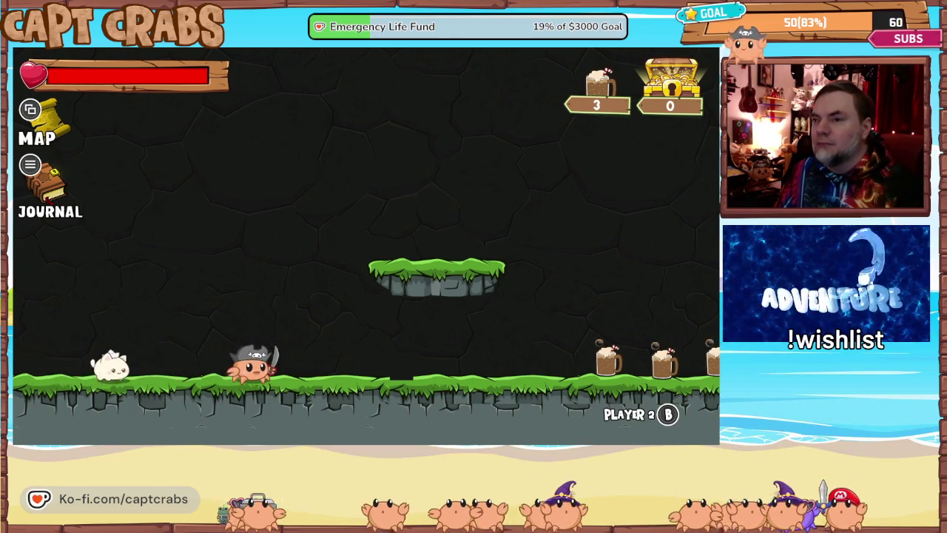
key(Right)
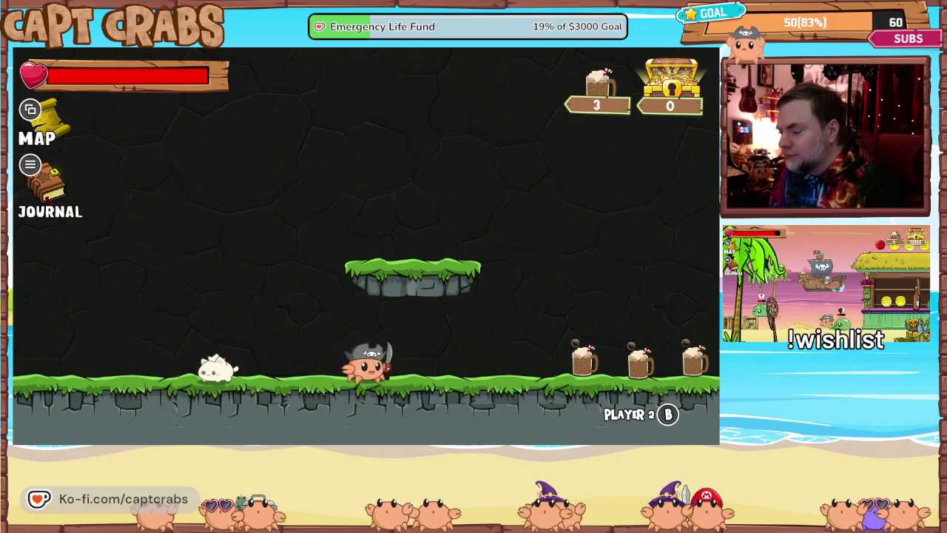
key(Right)
key(Right)
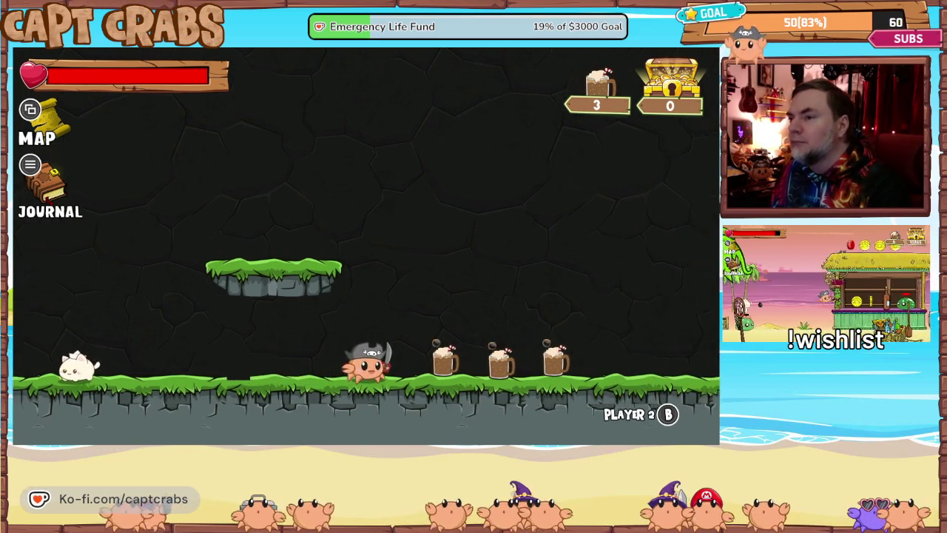
key(Right)
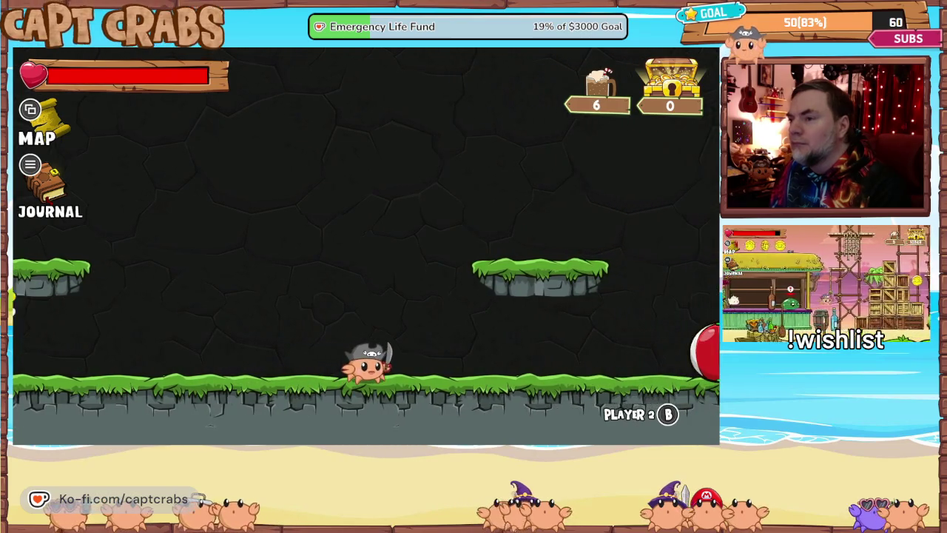
Exit the game from the Journal's Options page to return to the editor
key(Escape)
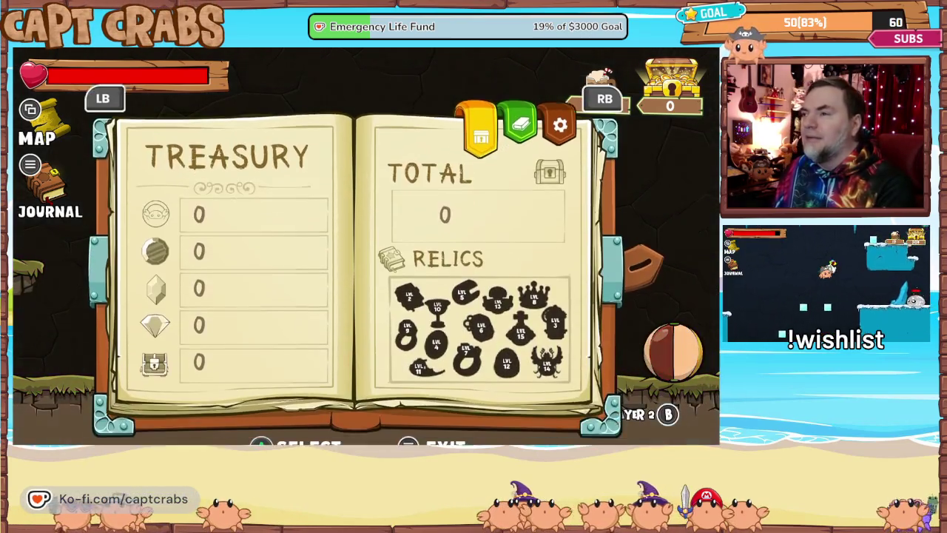
key(e)
key(e)
key(Down)
key(Down)
key(Down)
key(Down)
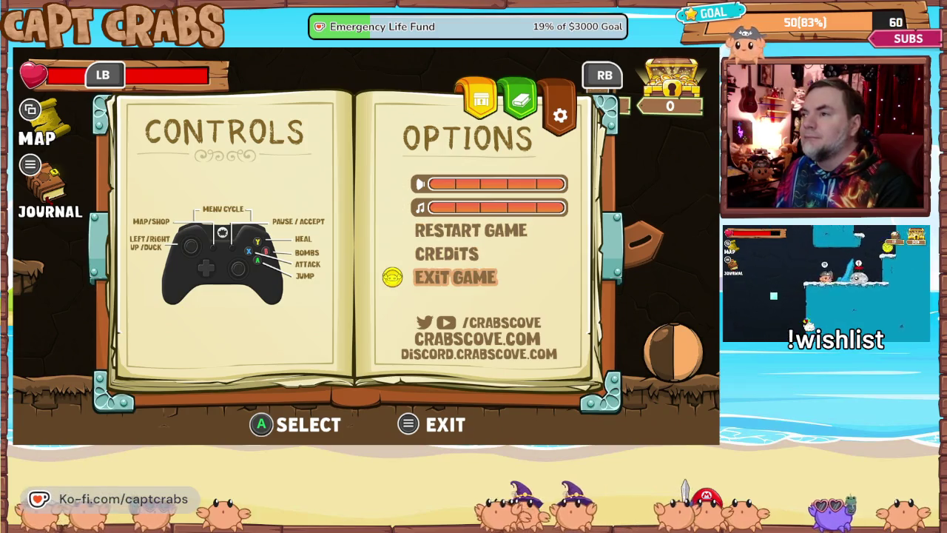
key(Return)
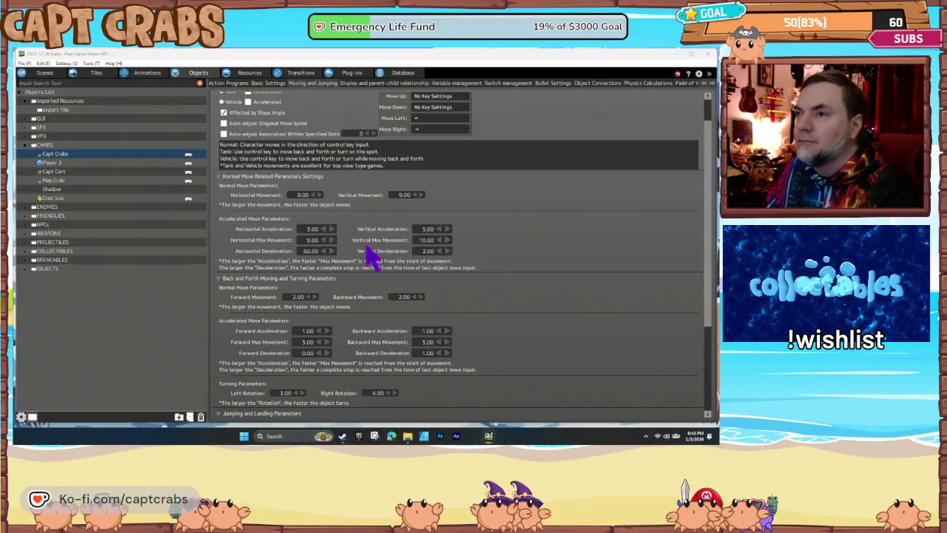
Change Capt Crabs' Forward Deceleration to 0.01, then launch a new playtest of the cave level
key(F5)
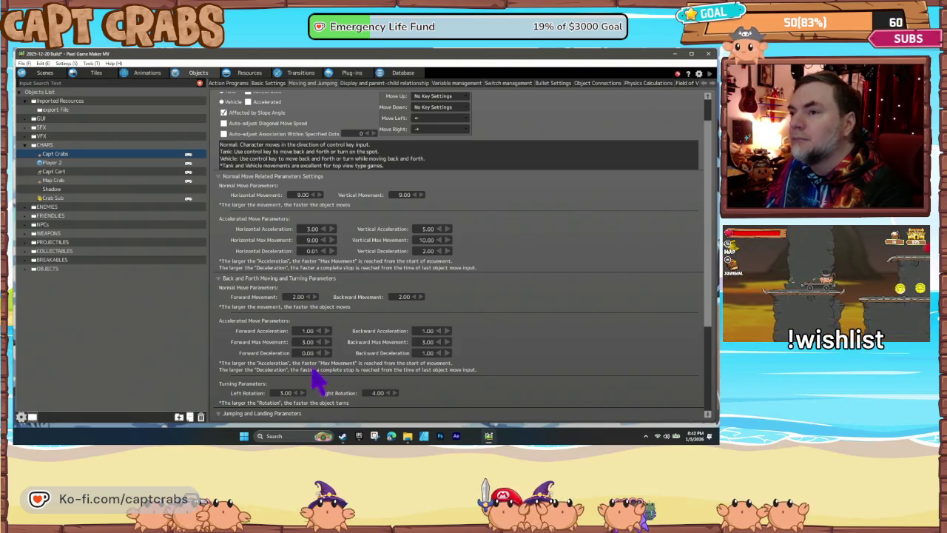
double_click(307, 353)
text(0.01)
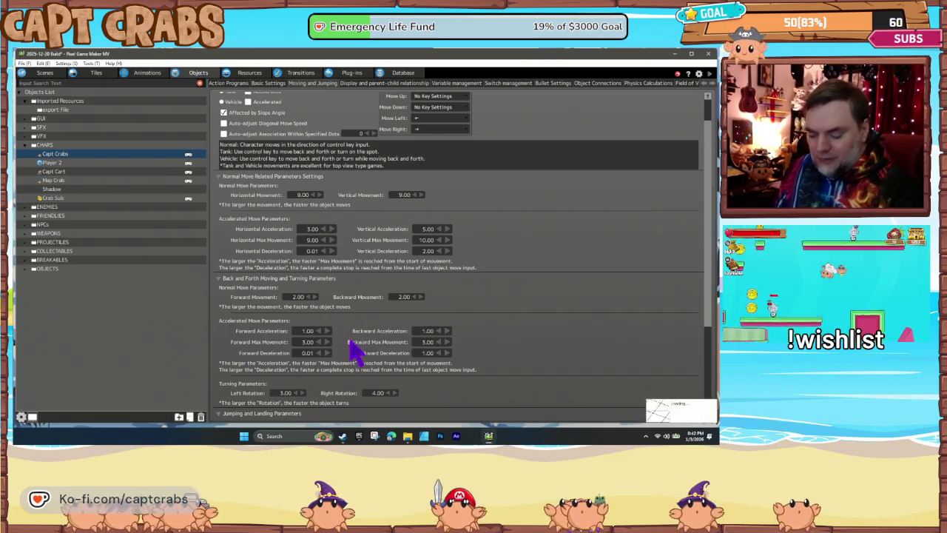
key(F5)
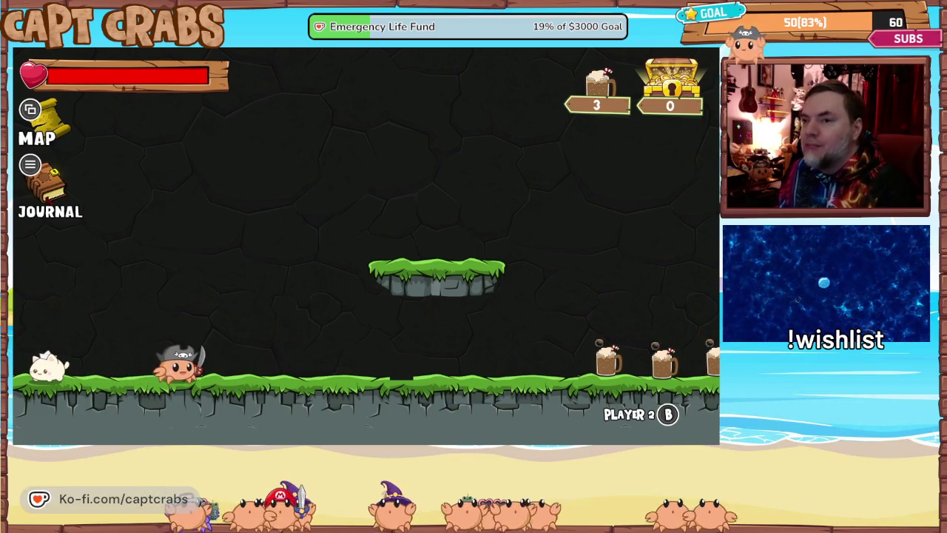
Run Capt Crabs right through the cave collecting mugs, then back across to the left
key(Right)
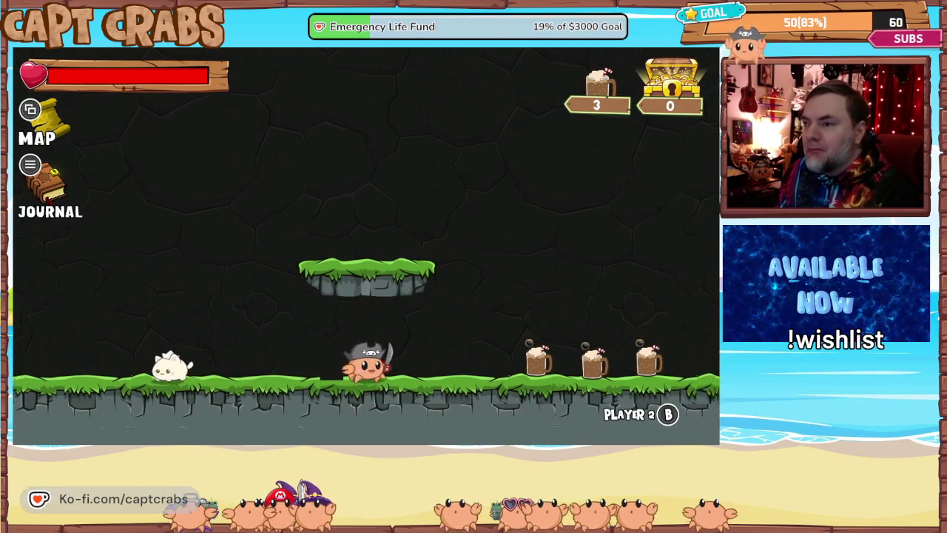
key(Right)
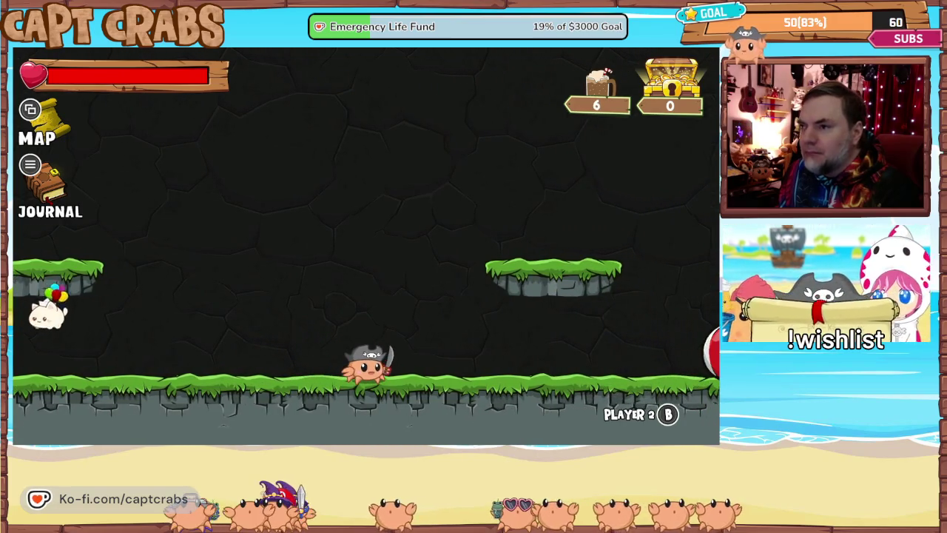
key(Right)
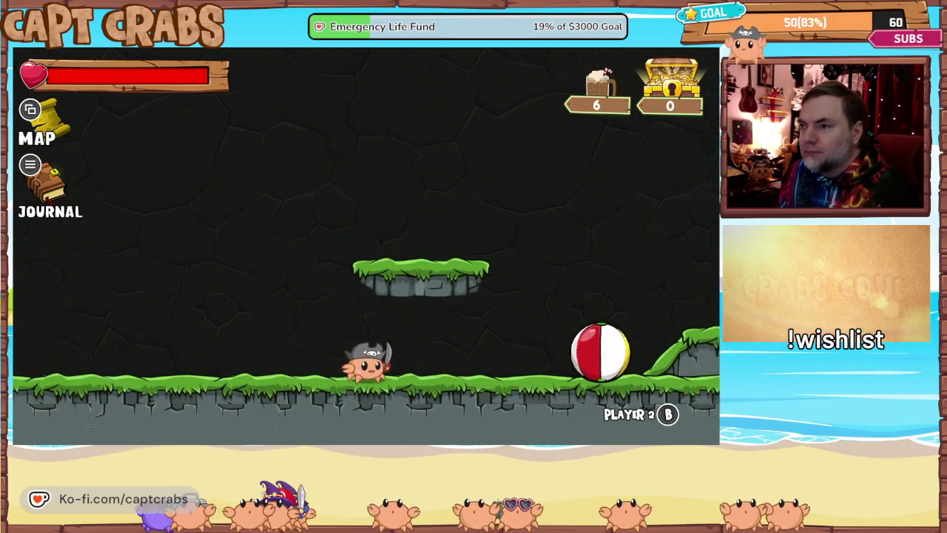
key(Right)
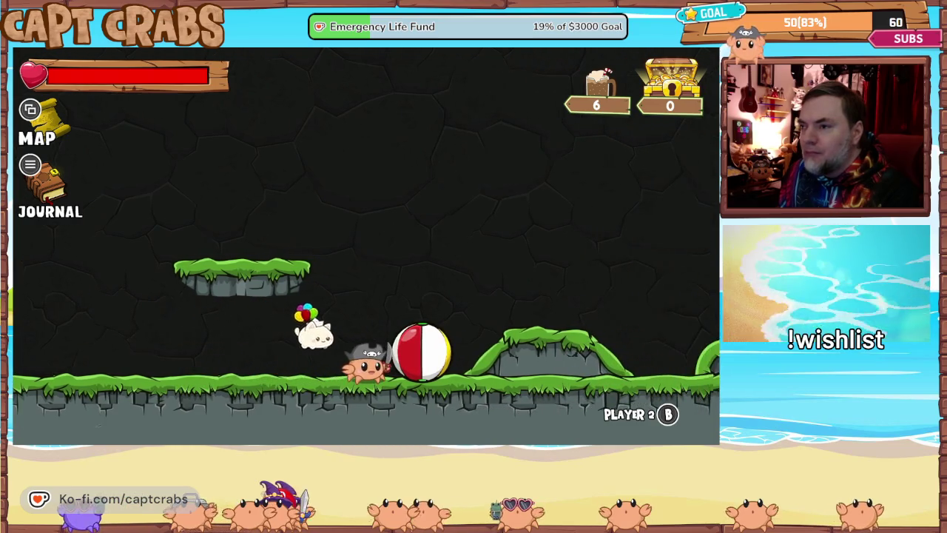
key(Left)
key(Right)
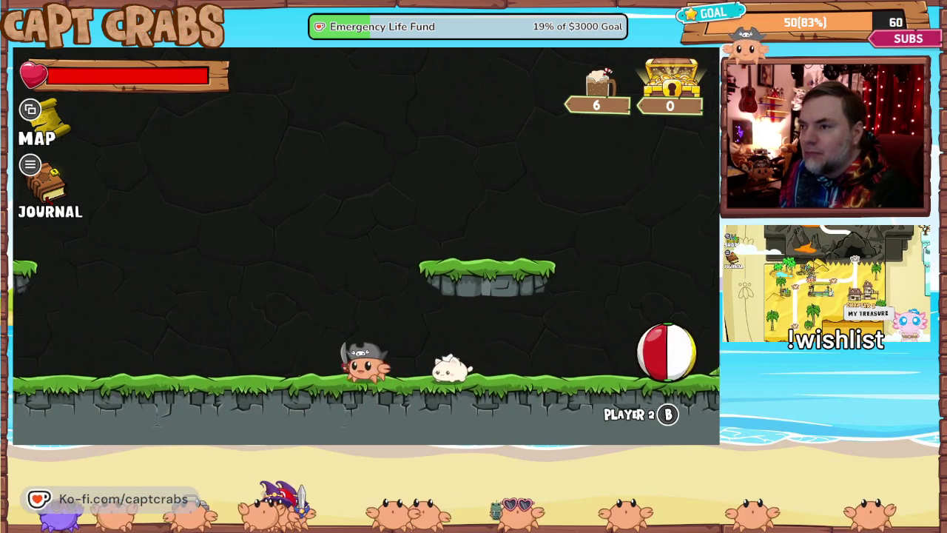
key(Left)
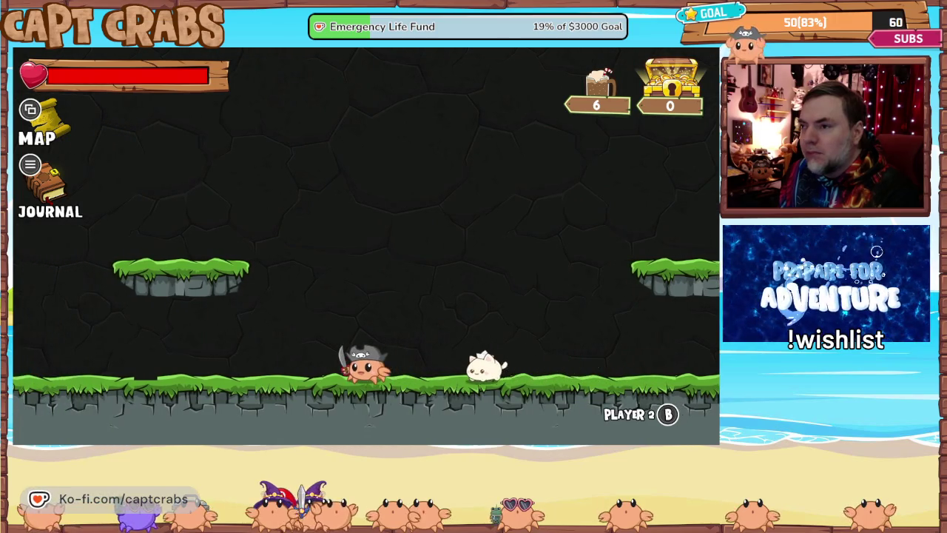
key(Left)
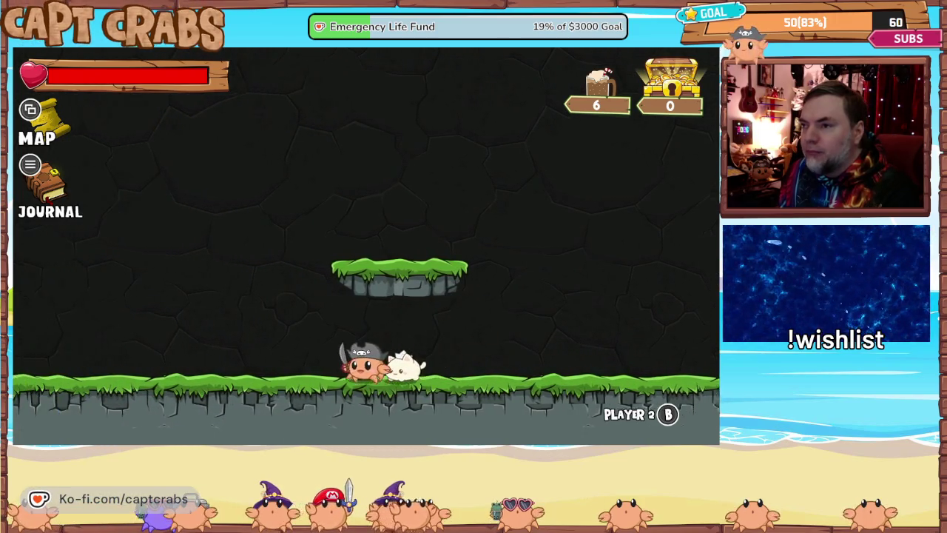
key(Left)
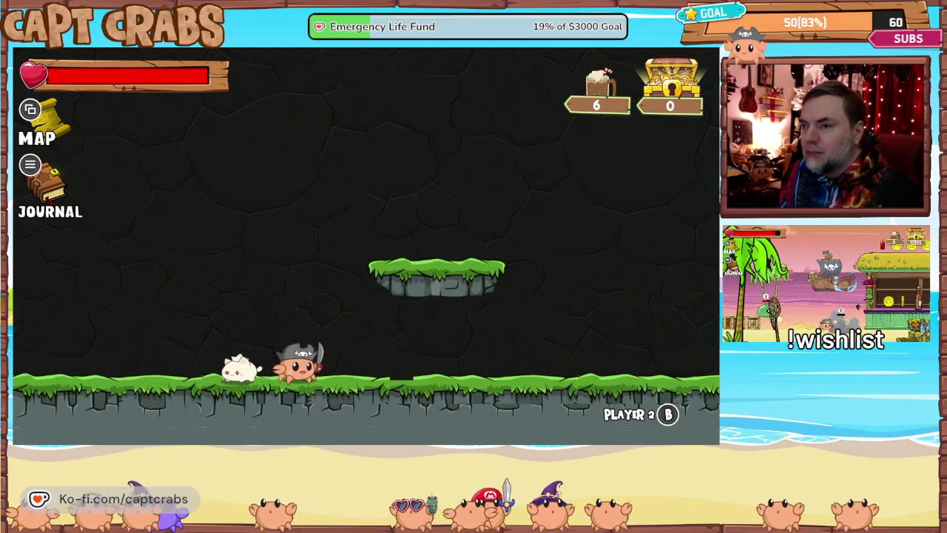
Run right toward the slope, then back left past the platforms, bringing the mug count to 6
key(Right)
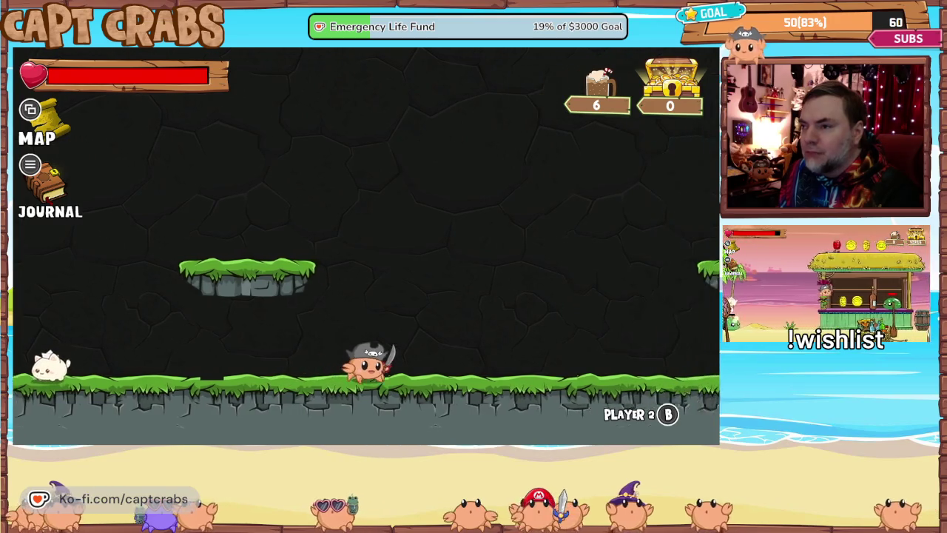
key(Right)
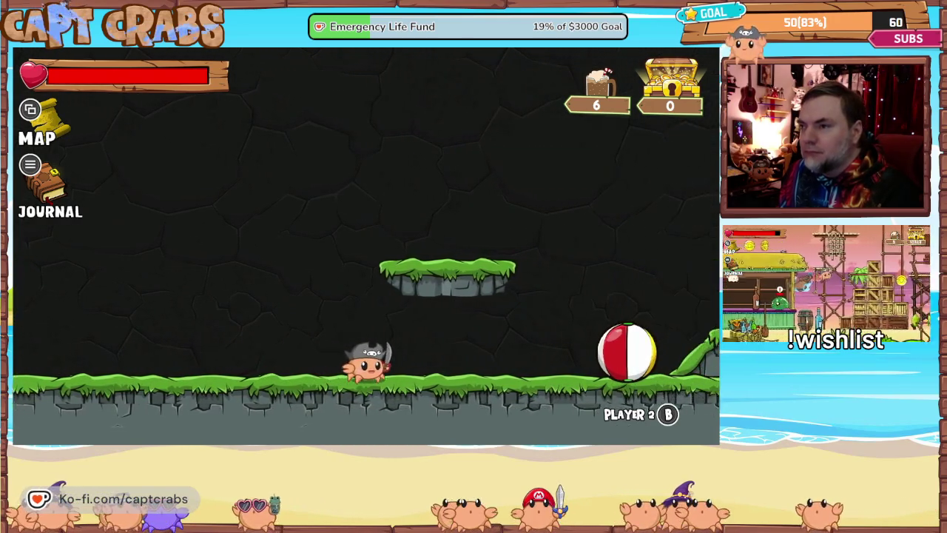
key(Left)
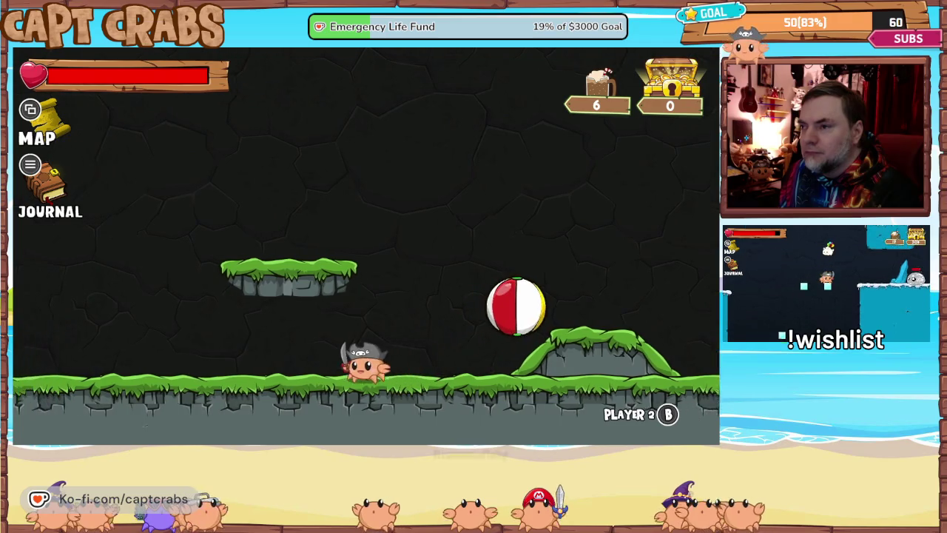
key(Left)
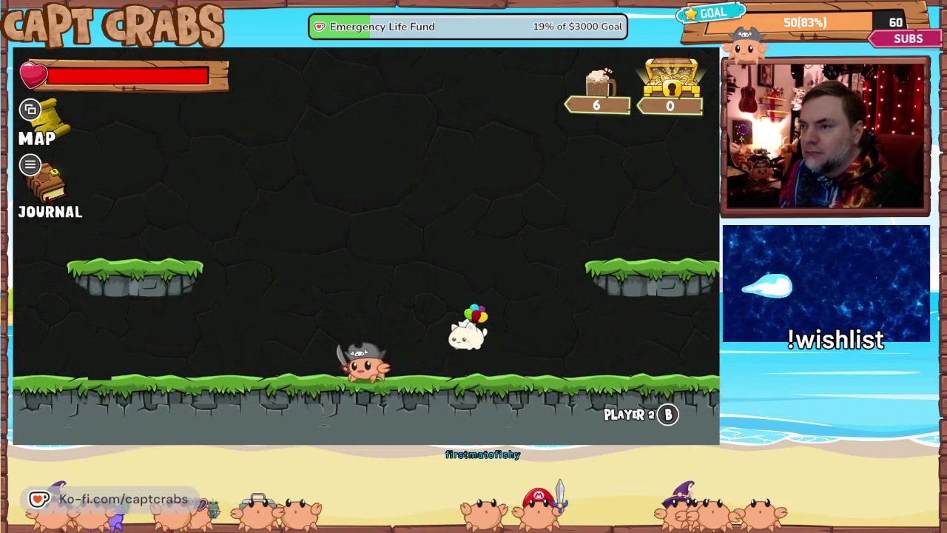
key(Left)
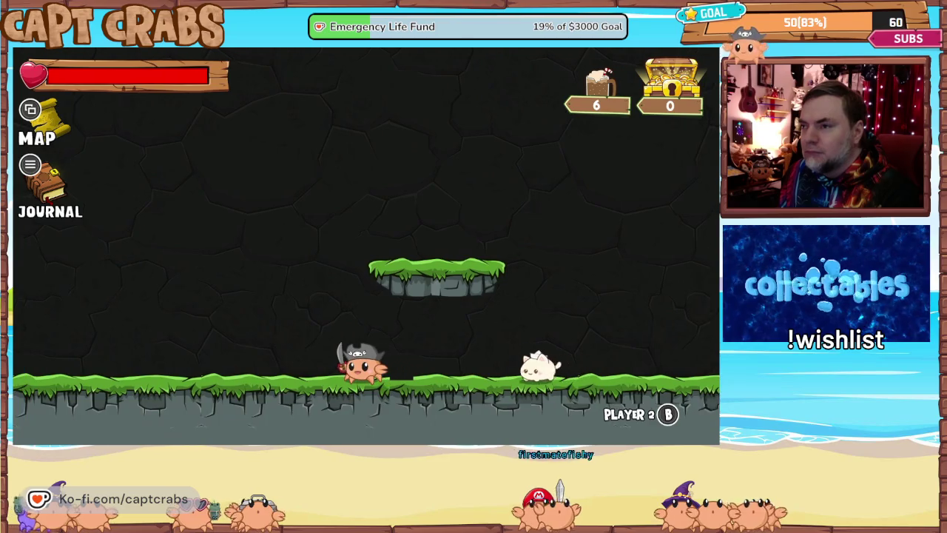
Open the journal, flip to its Options page, and choose Exit Game to end the playtest
key(Escape)
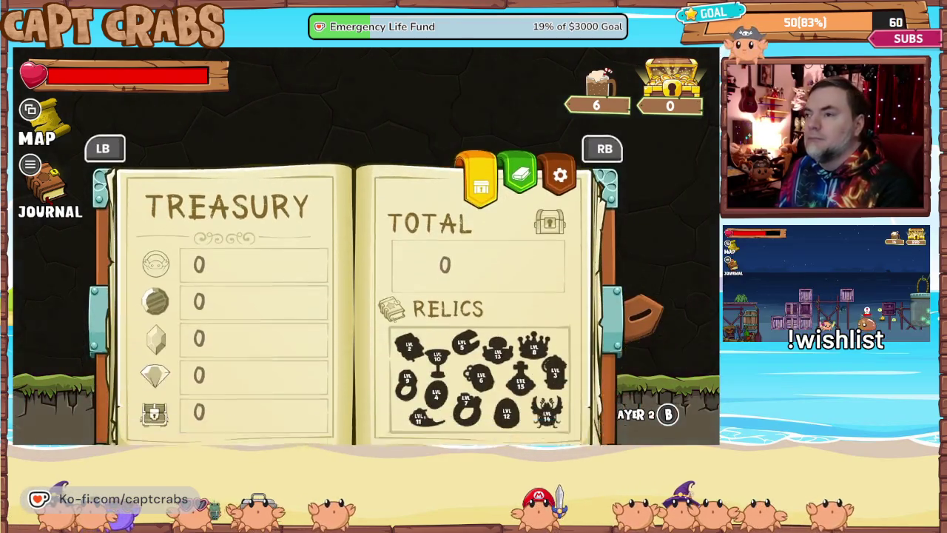
key(e)
key(e)
key(Down)
key(Down)
key(Down)
key(Down)
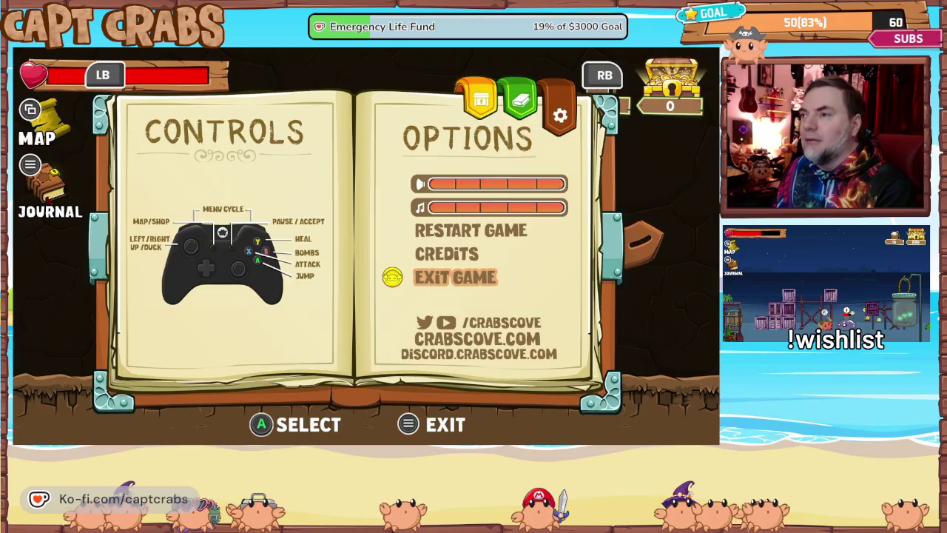
key(Return)
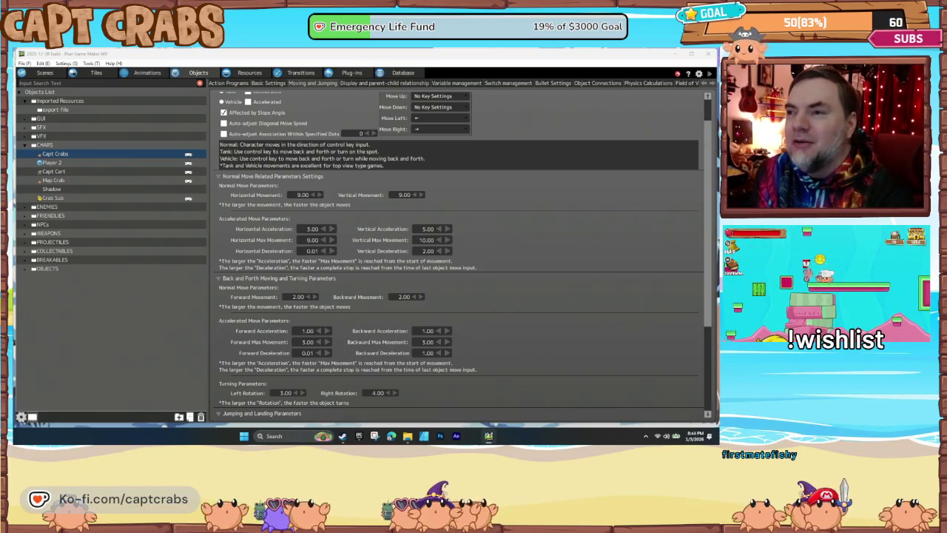
scroll(383, 341, down, 3)
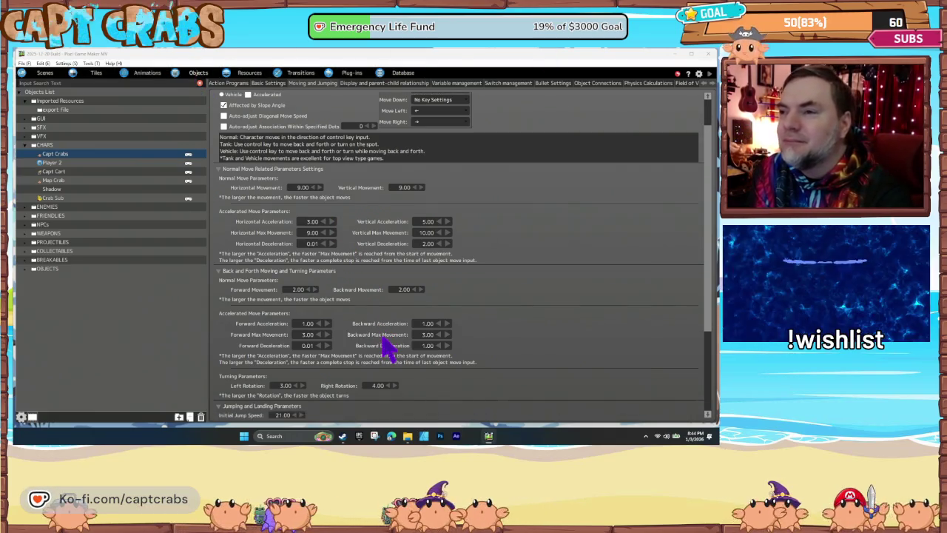
scroll(385, 340, down, 2)
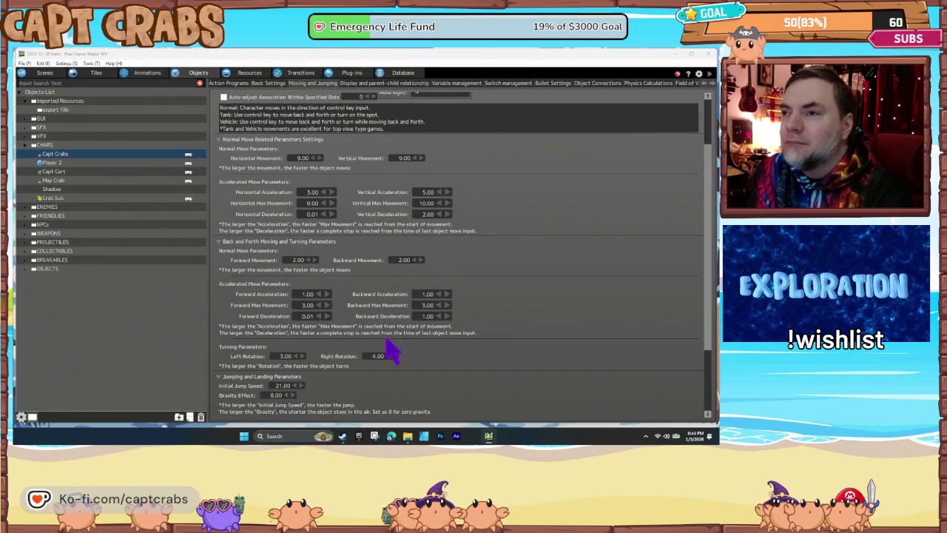
double_click(287, 341)
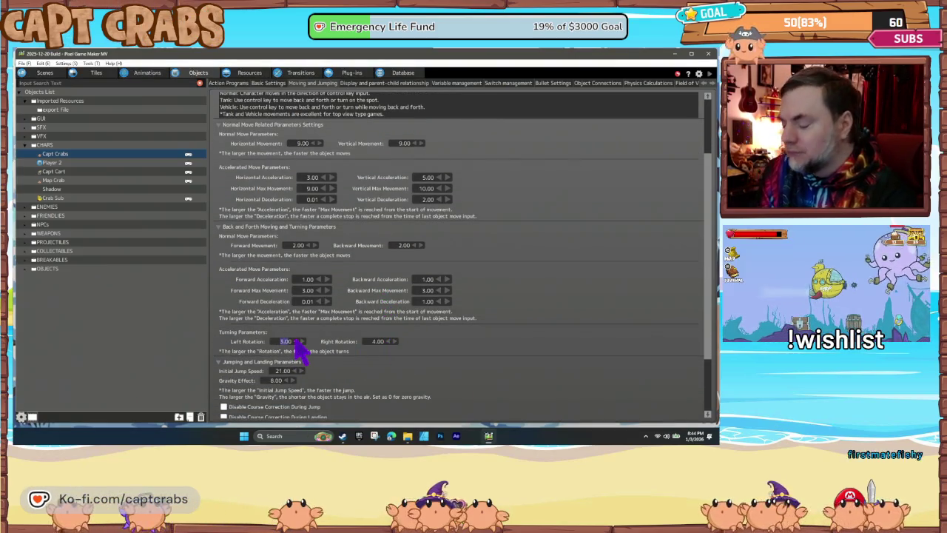
text(40)
key(Return)
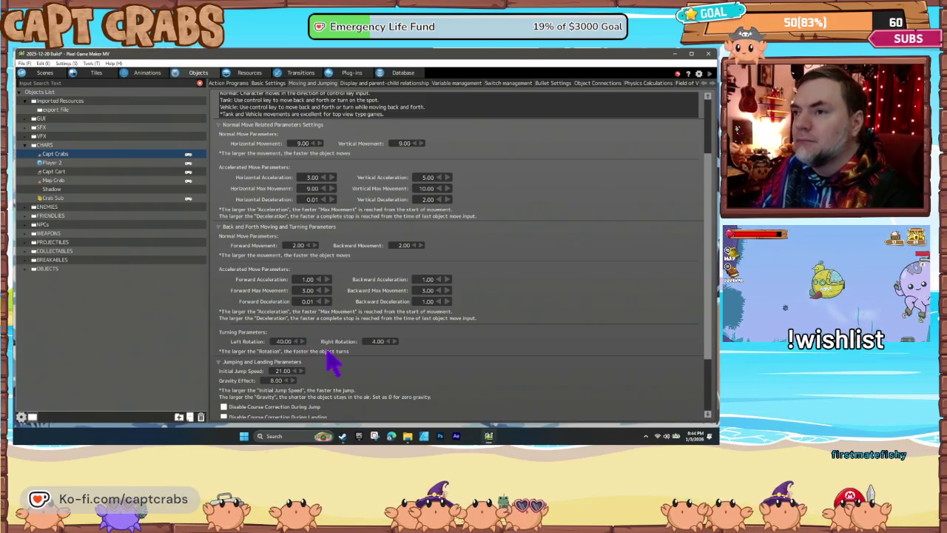
text(4)
key(Return)
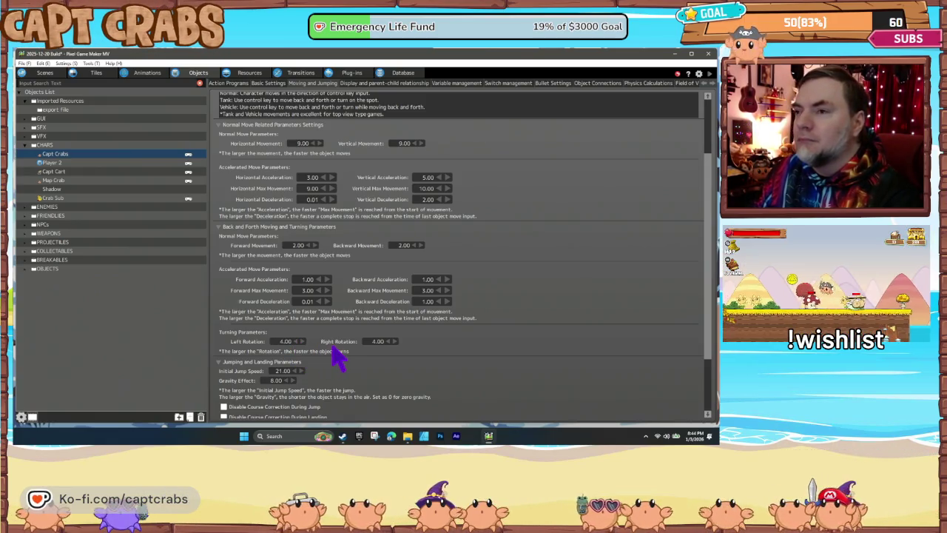
scroll(349, 365, up, 3)
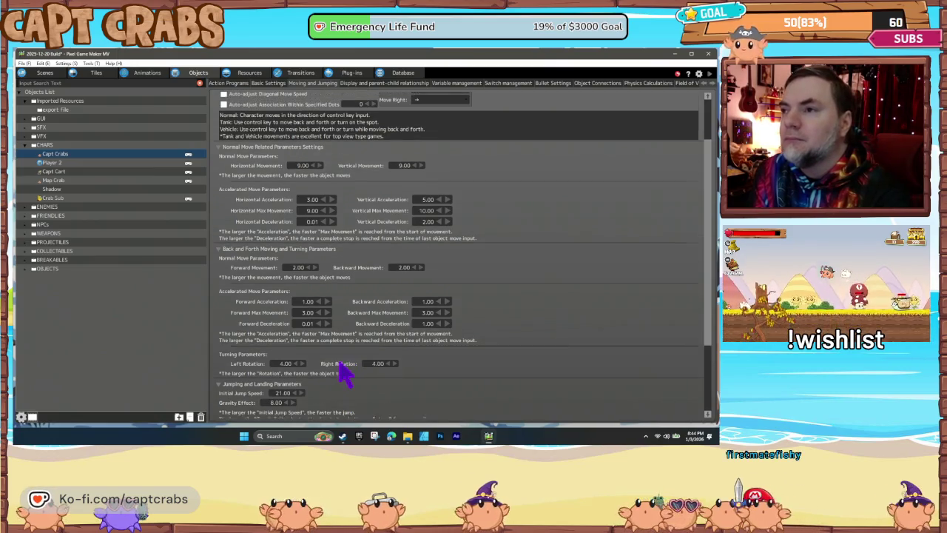
scroll(354, 374, up, 2)
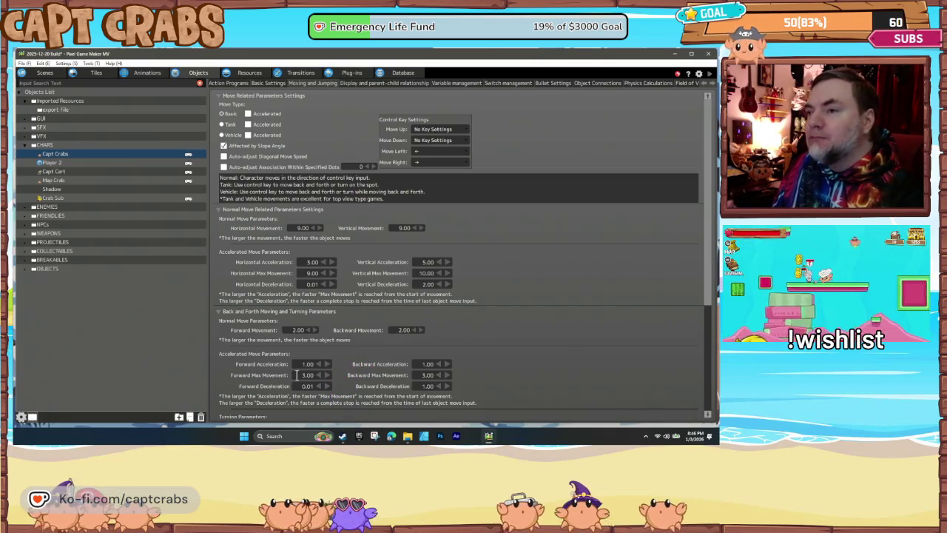
Enter 9 as Capt Crabs' Forward Max Movement value
click(325, 374)
text(9)
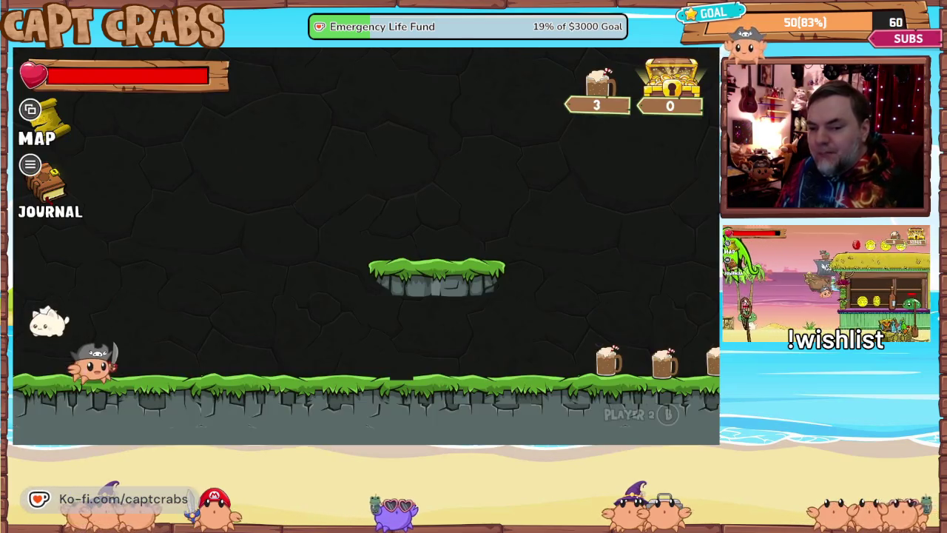
Walk Capt Crabs right to collect the row of mugs, then turn left and jump
key(Right)
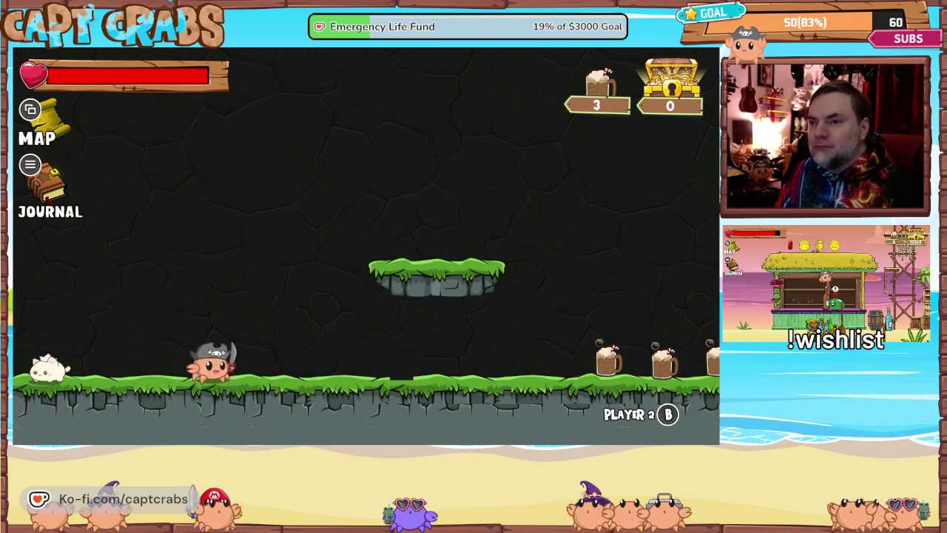
key(Right)
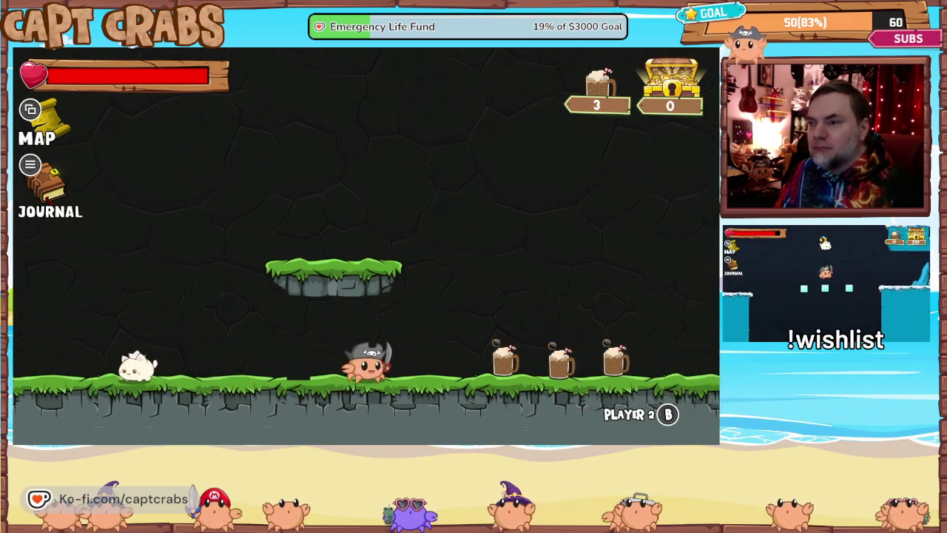
key(Right)
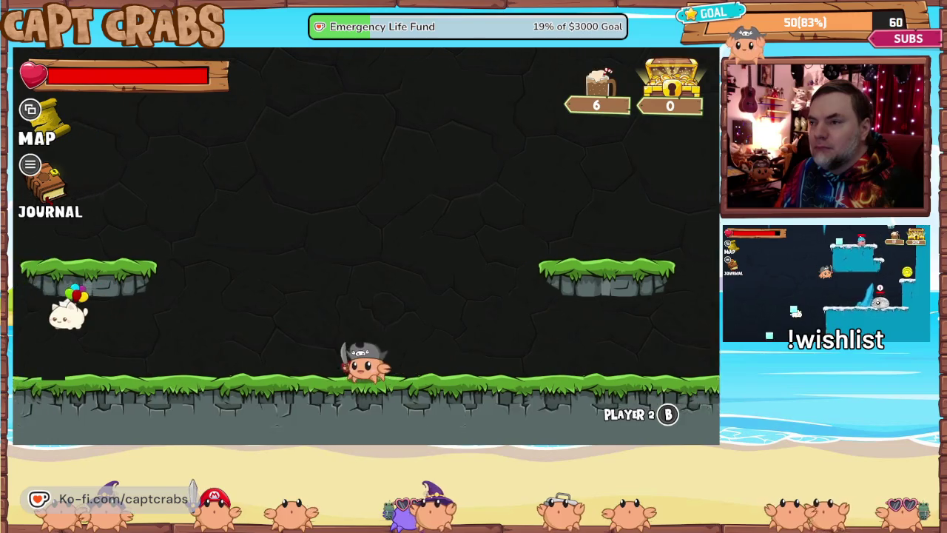
key(Left)
key(space)
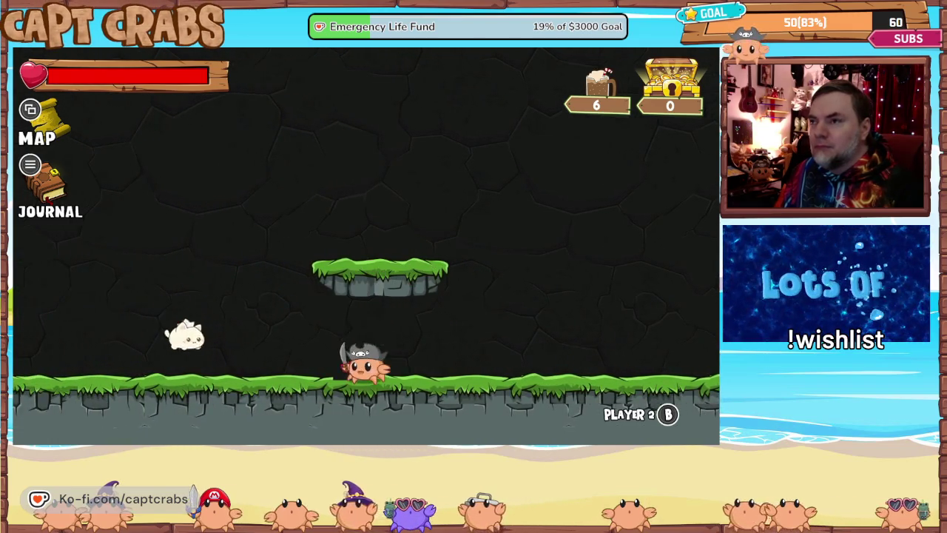
key(space)
Jump onto the floating platform and off it, then walk back left through the cave
key(Right)
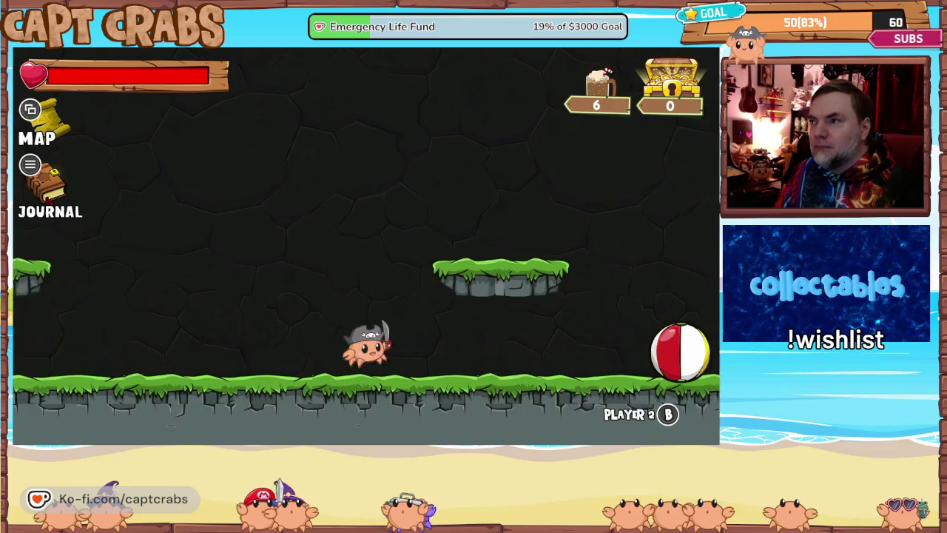
key(space)
key(Right)
key(space)
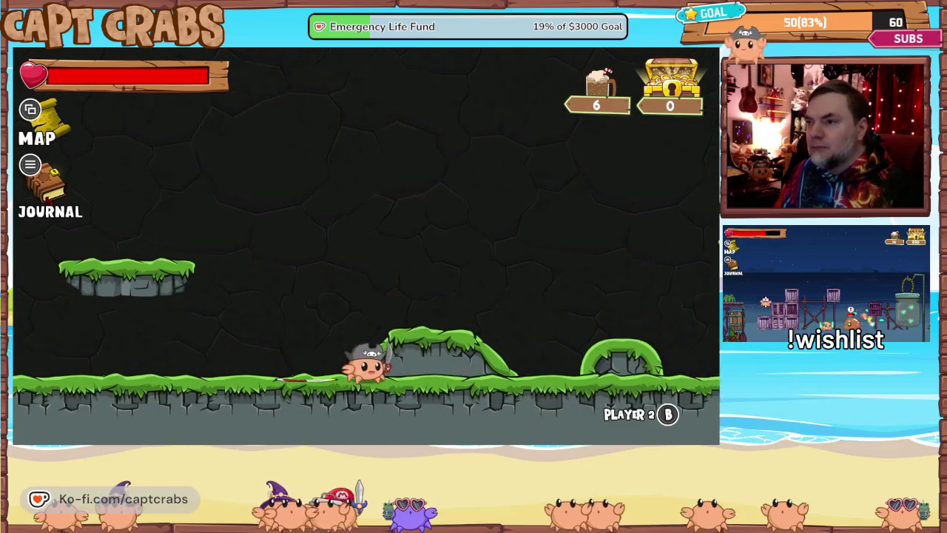
key(Left)
key(Left)
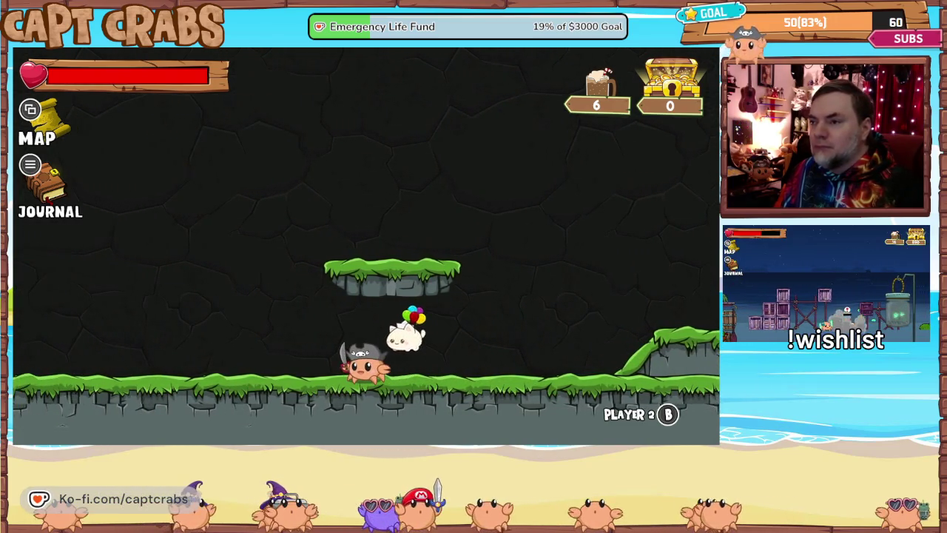
key(Left)
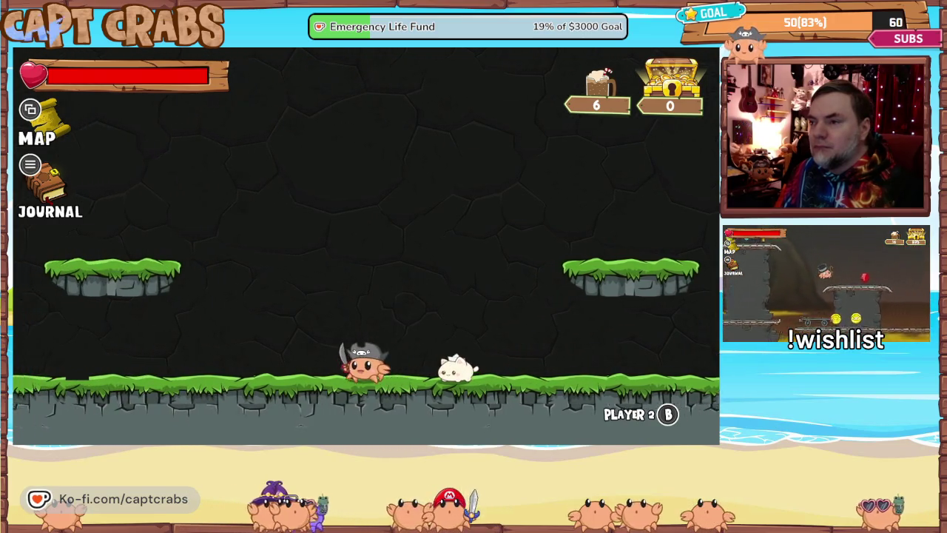
key(Left)
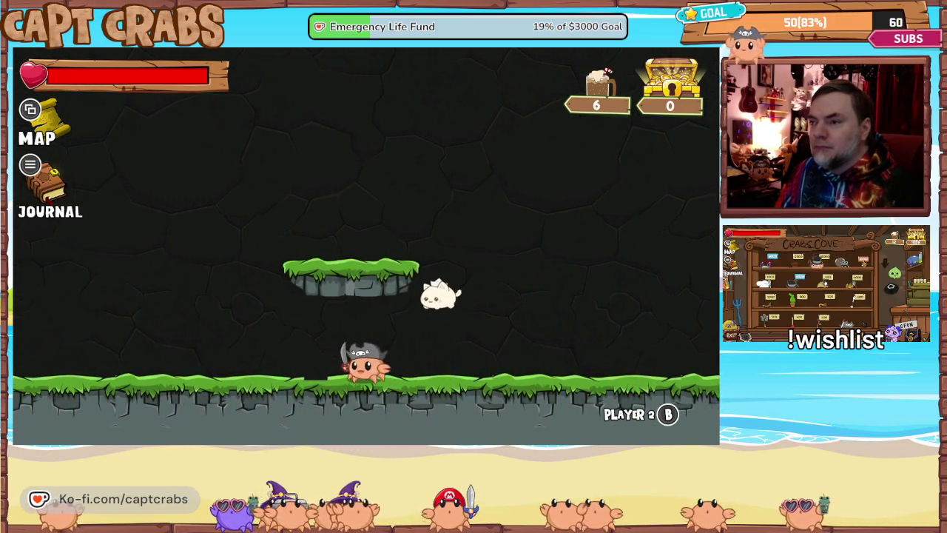
Open the journal, flip to the game options page, and exit the game to return to the editor
key(Escape)
key(e)
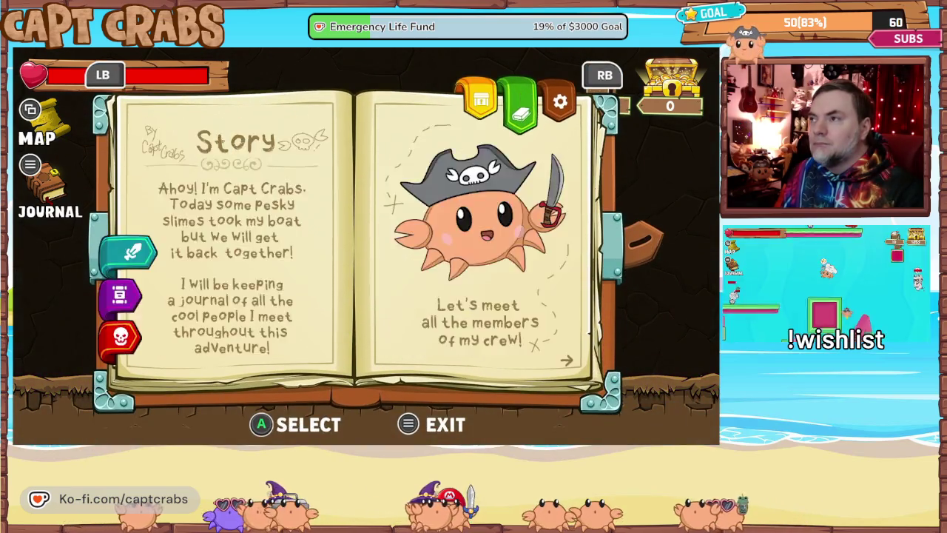
key(e)
key(Down)
key(Down)
key(Down)
key(Return)
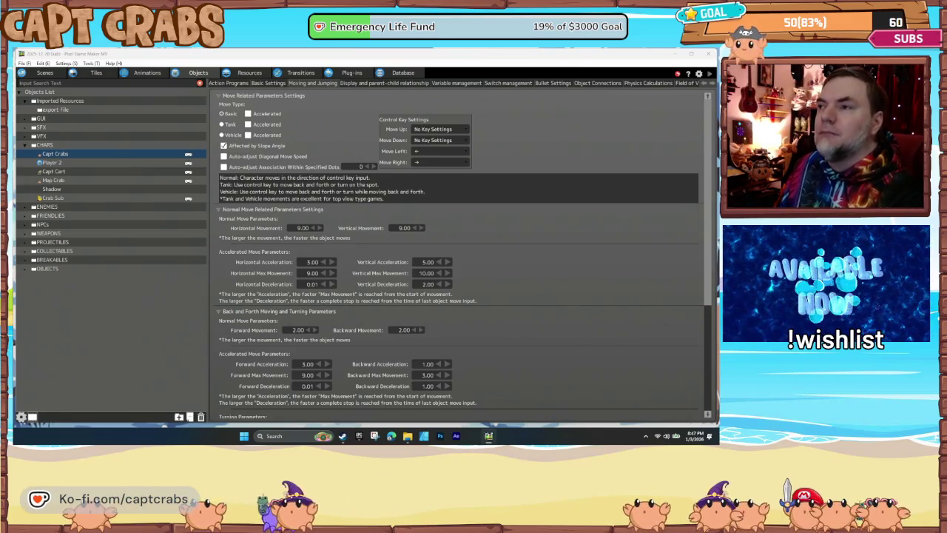
Open Capt Crabs' action program graph, inspect the Walk-to-Waiting link, and review the Waiting state's properties
click(234, 84)
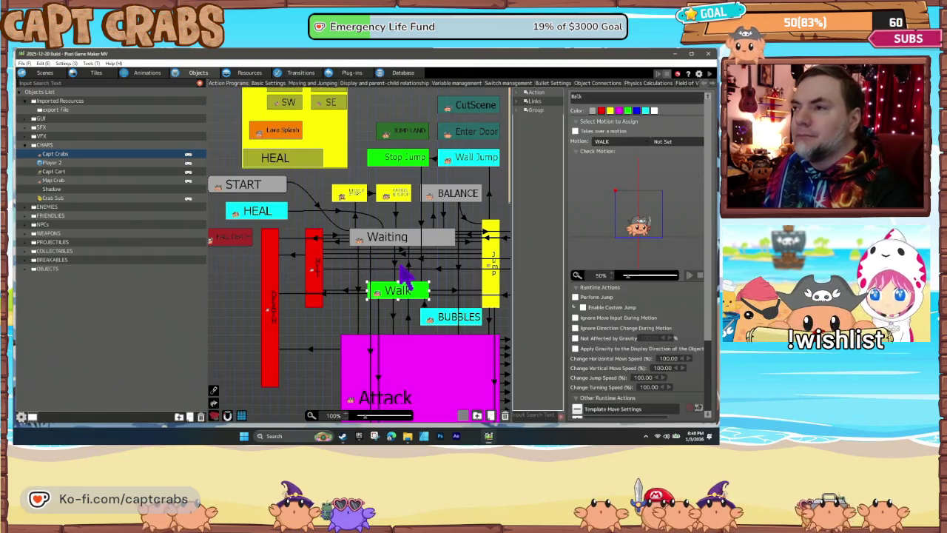
click(409, 264)
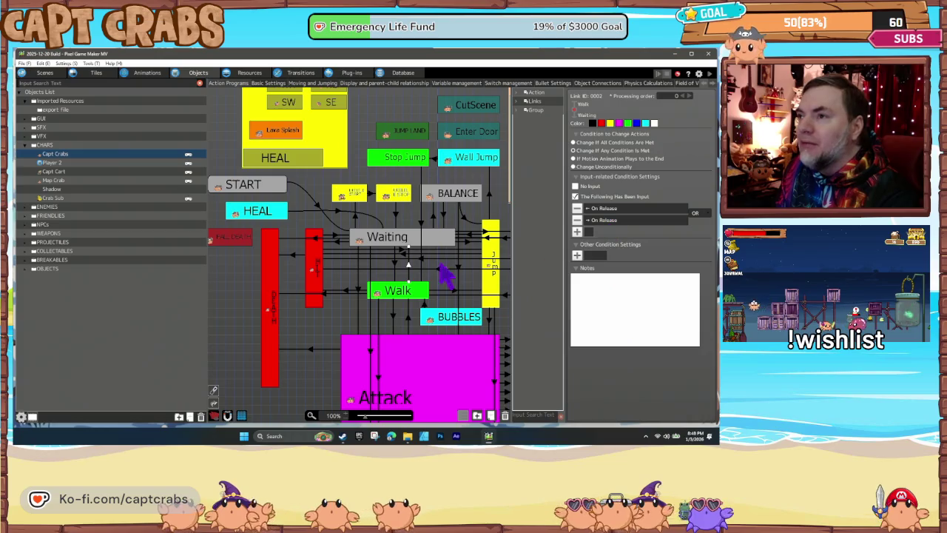
click(405, 246)
scroll(603, 362, down, 2)
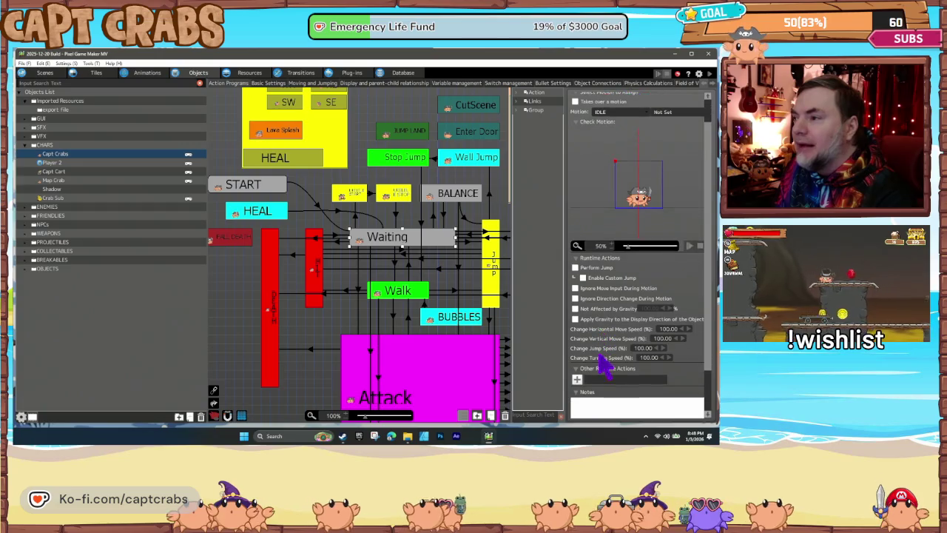
scroll(601, 356, down, 2)
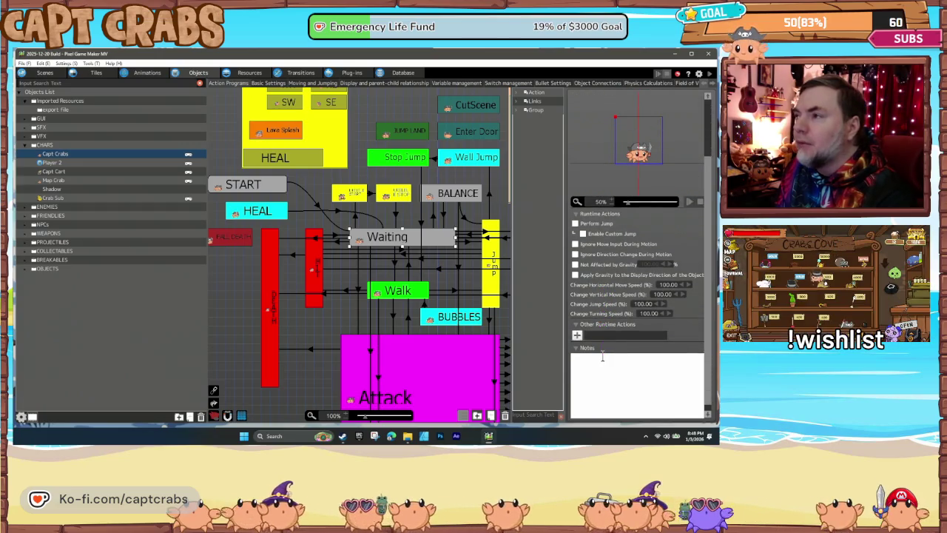
scroll(619, 348, up, 4)
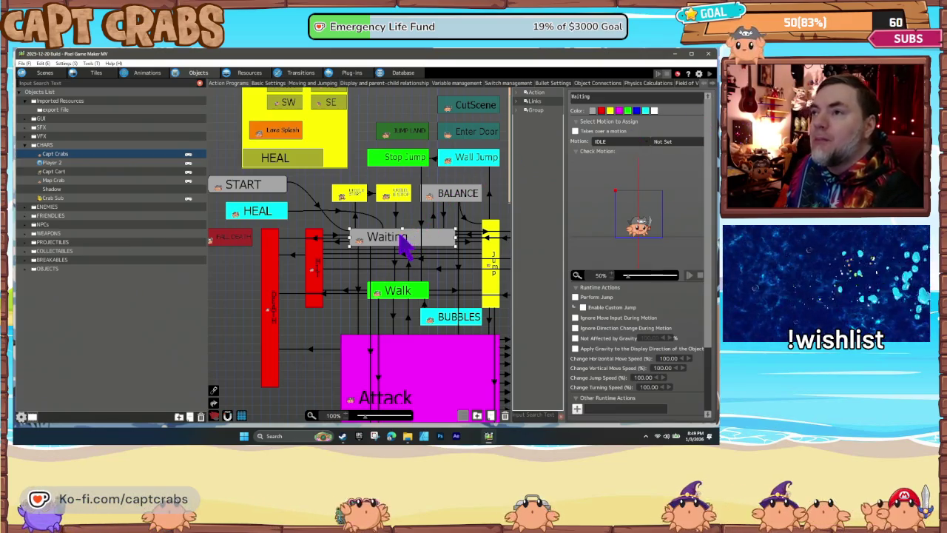
Review the START state's runtime actions and the Waiting state, then go back to the Moving and Jumping settings
click(274, 188)
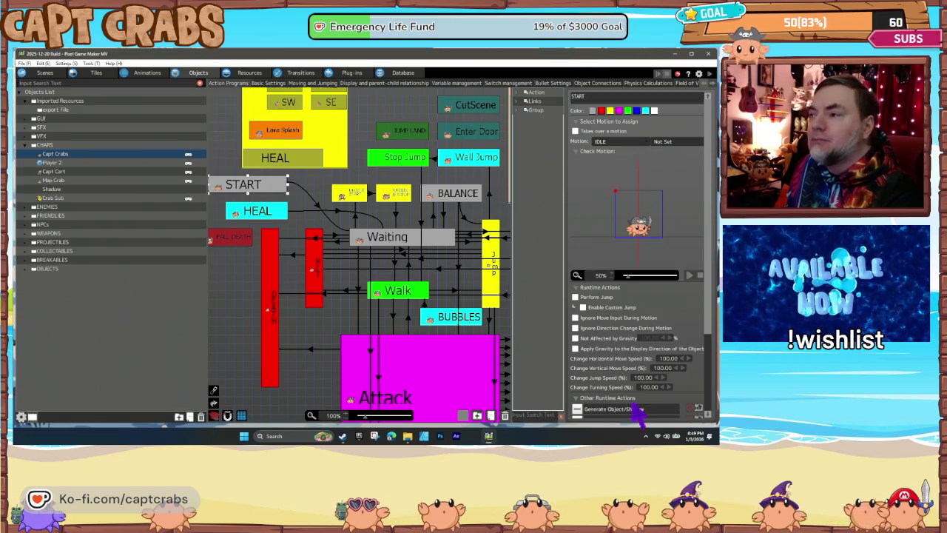
scroll(625, 403, down, 3)
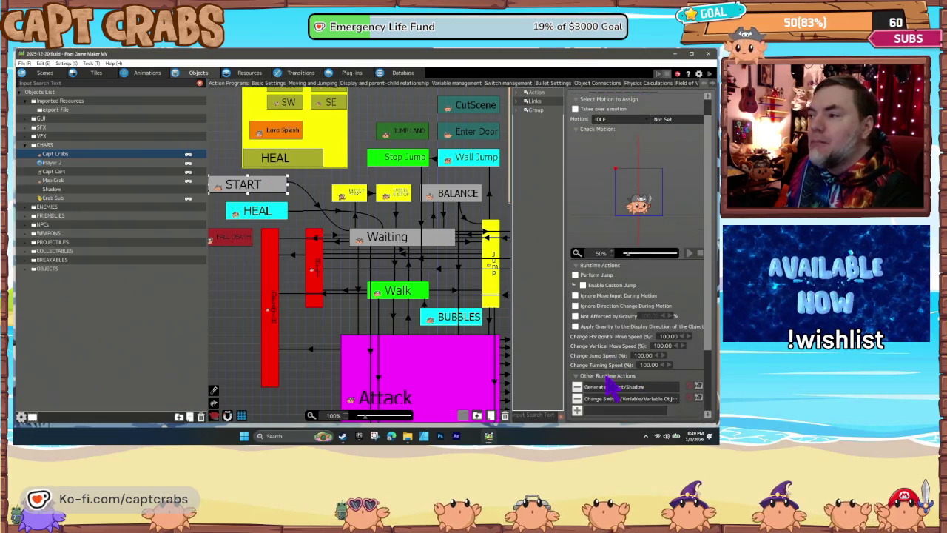
click(389, 251)
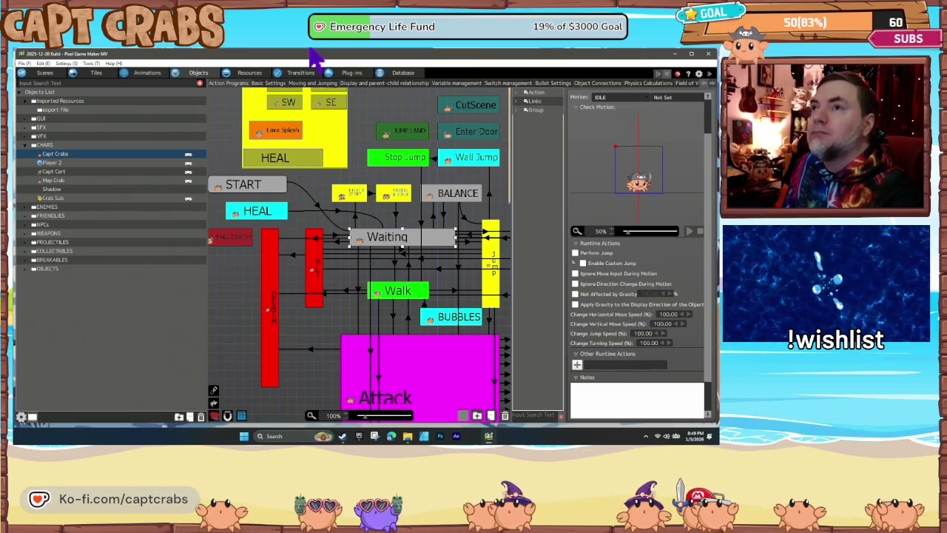
click(313, 83)
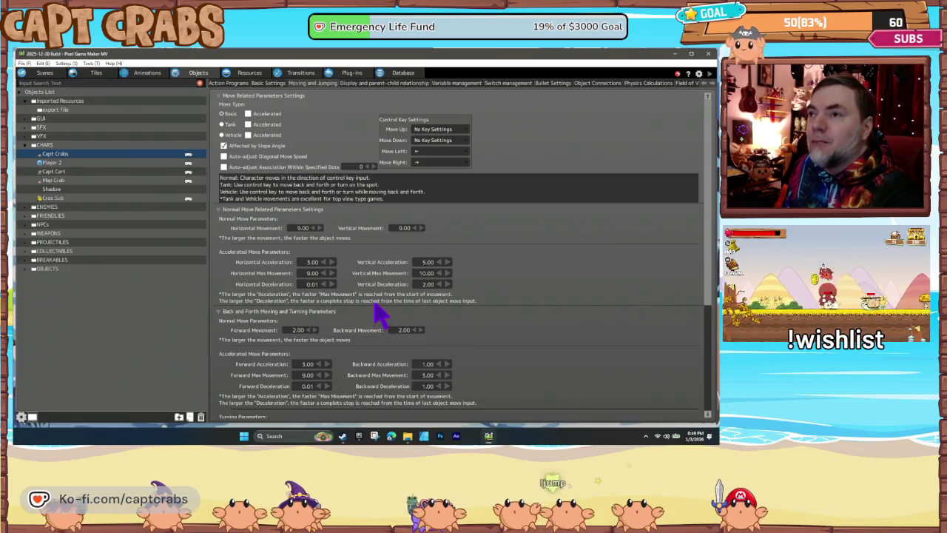
Scroll through the movement and jumping parameters, then select Forward Deceleration but leave it unchanged
scroll(377, 318, down, 1)
scroll(377, 315, down, 3)
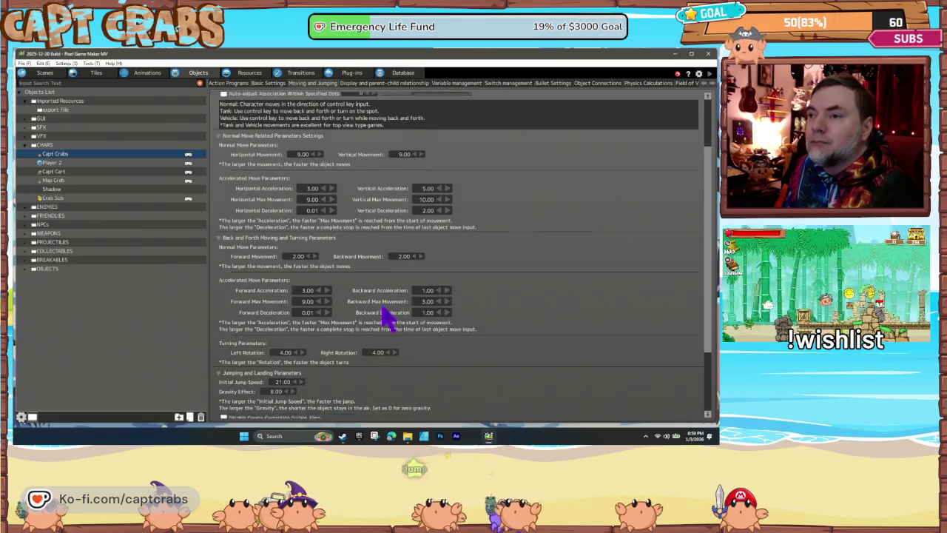
scroll(381, 308, down, 1)
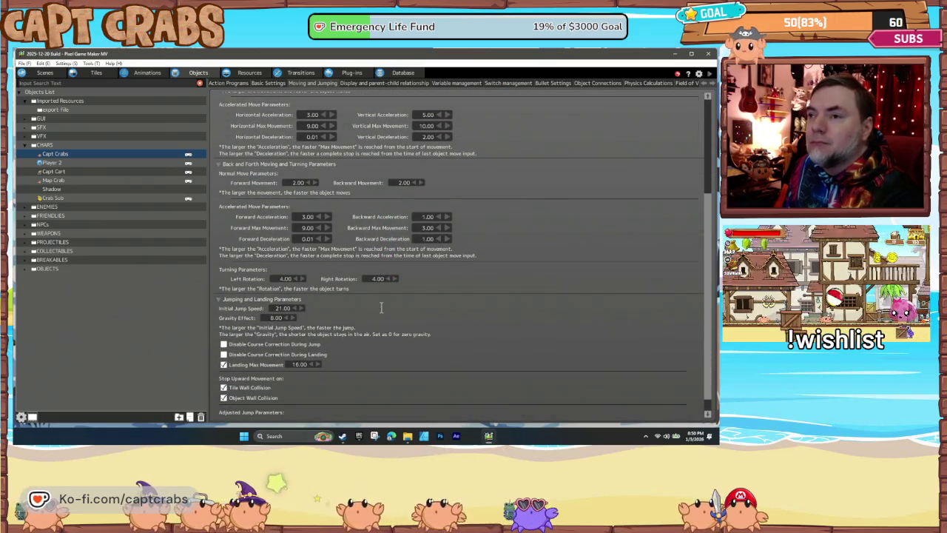
scroll(382, 314, down, 2)
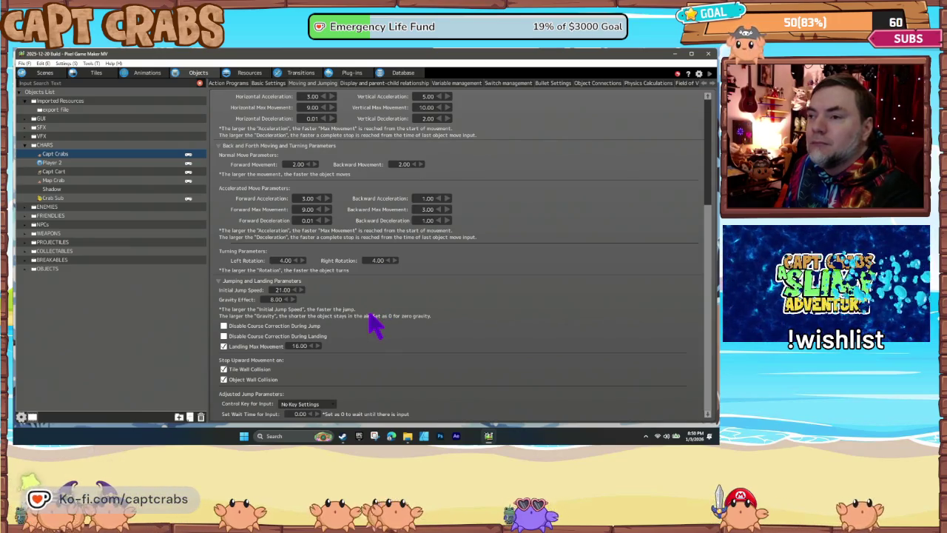
scroll(374, 324, up, 5)
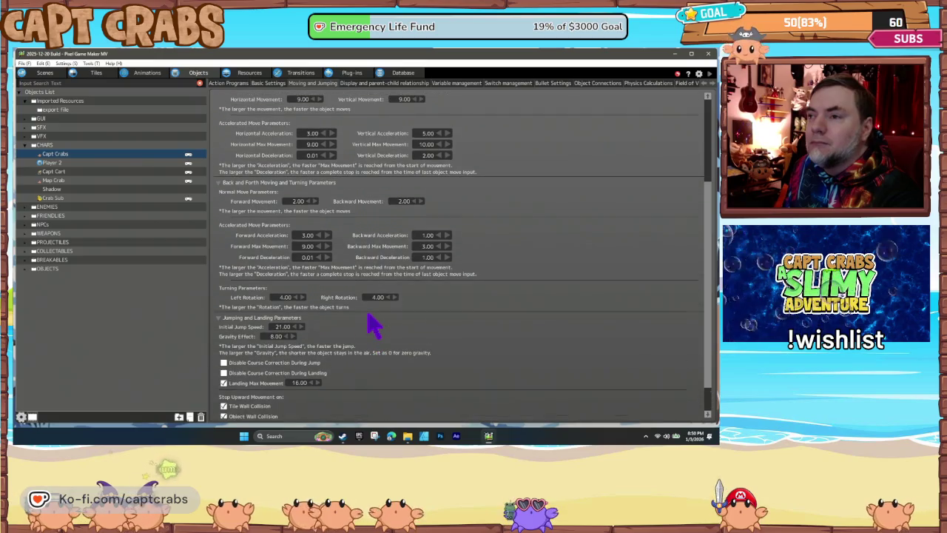
scroll(365, 323, up, 1)
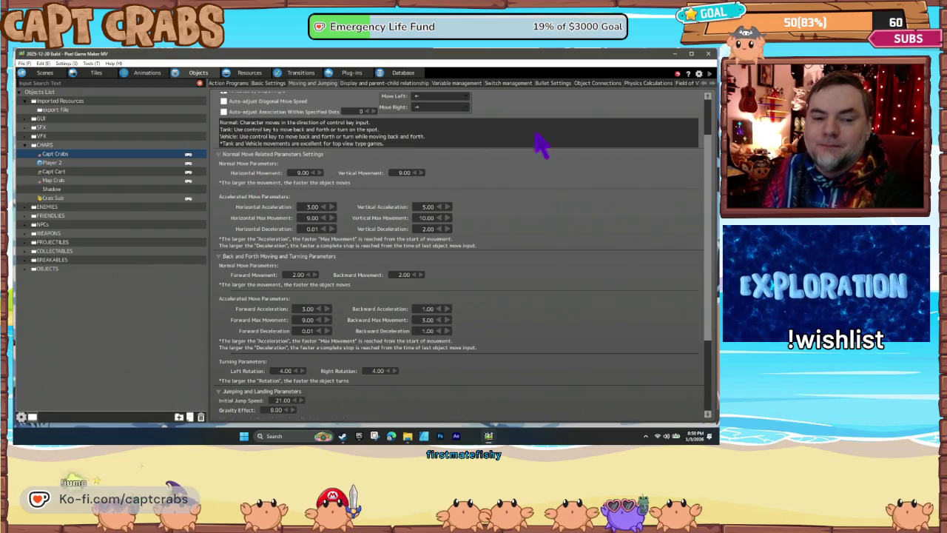
double_click(307, 331)
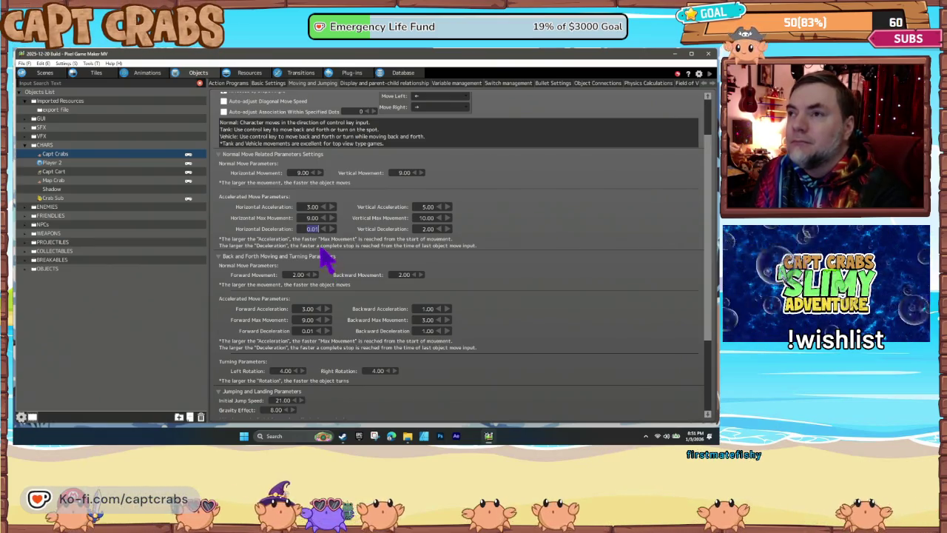
click(289, 229)
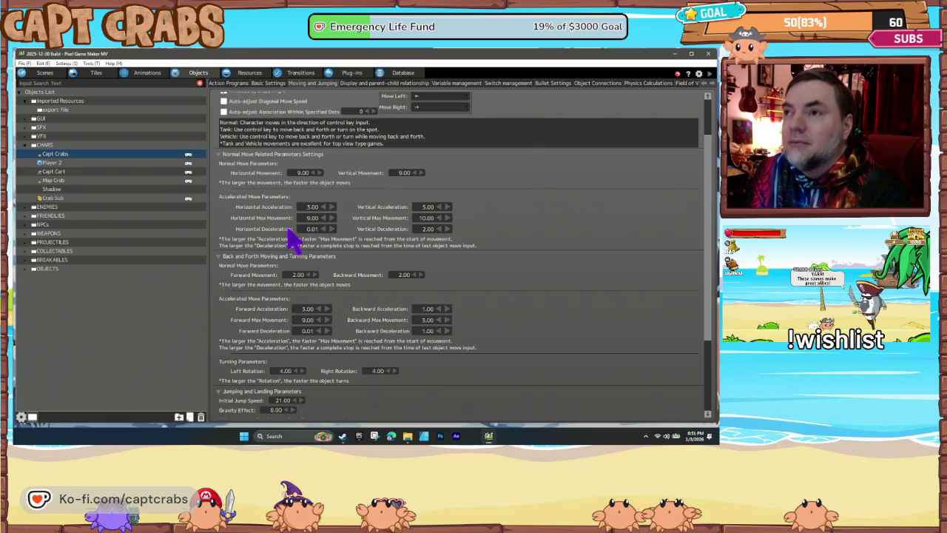
Open Capt Crabs' action program graph and select the Walk state
click(228, 84)
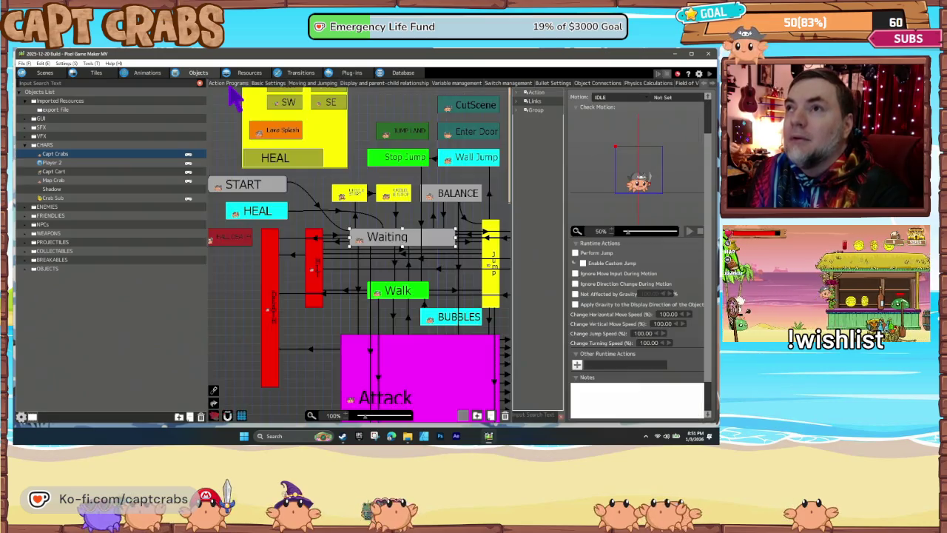
scroll(353, 326, down, 1)
scroll(352, 324, down, 5)
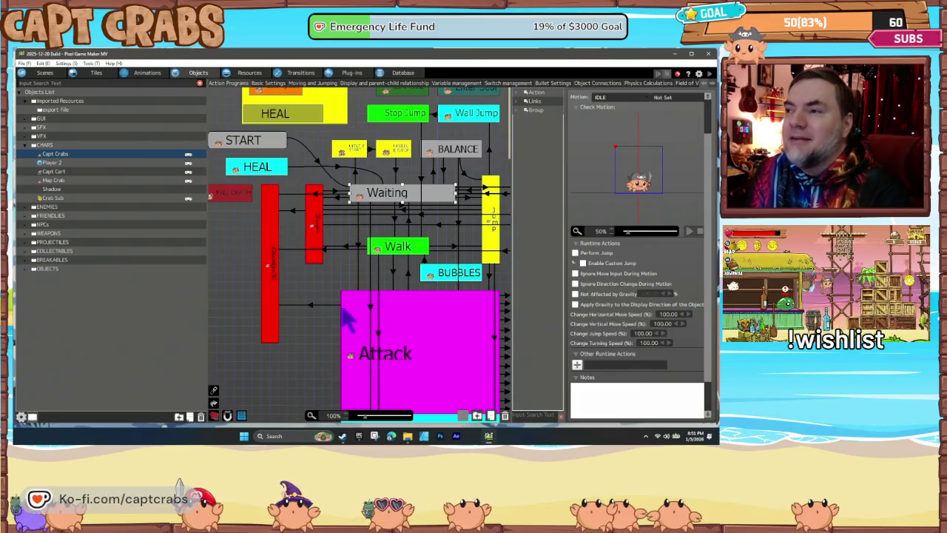
scroll(345, 323, up, 6)
scroll(341, 326, up, 2)
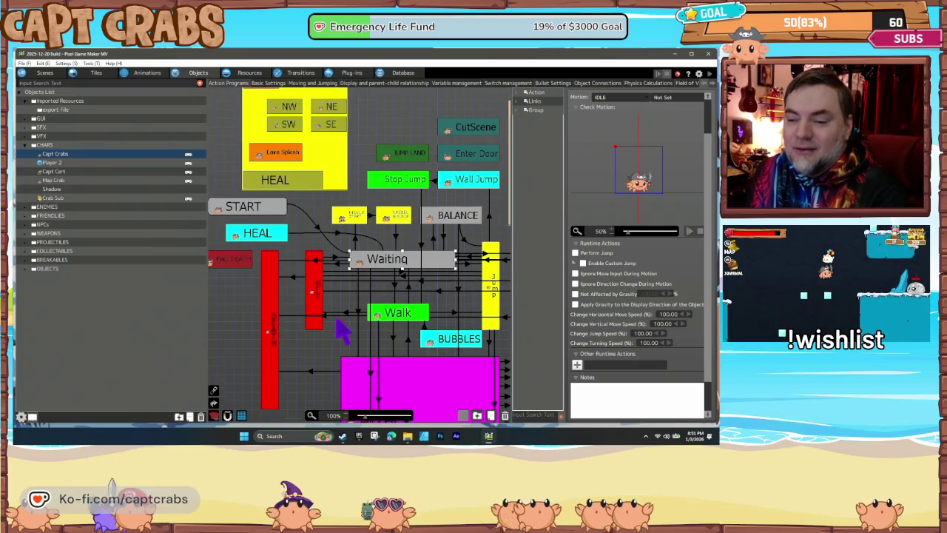
mouse_move(355, 329)
mouse_down()
mouse_move(262, 296)
mouse_move(162, 309)
mouse_move(279, 276)
mouse_move(387, 370)
mouse_move(392, 350)
mouse_move(333, 259)
mouse_move(322, 214)
mouse_move(315, 236)
mouse_up()
click(350, 244)
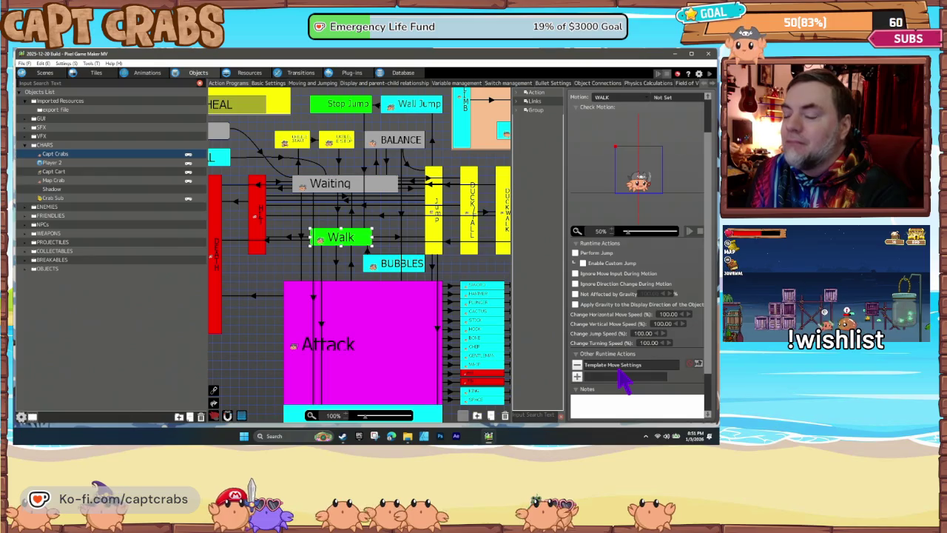
Add a Change Switch/Variable action to Walk setting Capt Crabs' Horizontal Deceleration to 0.01
click(577, 377)
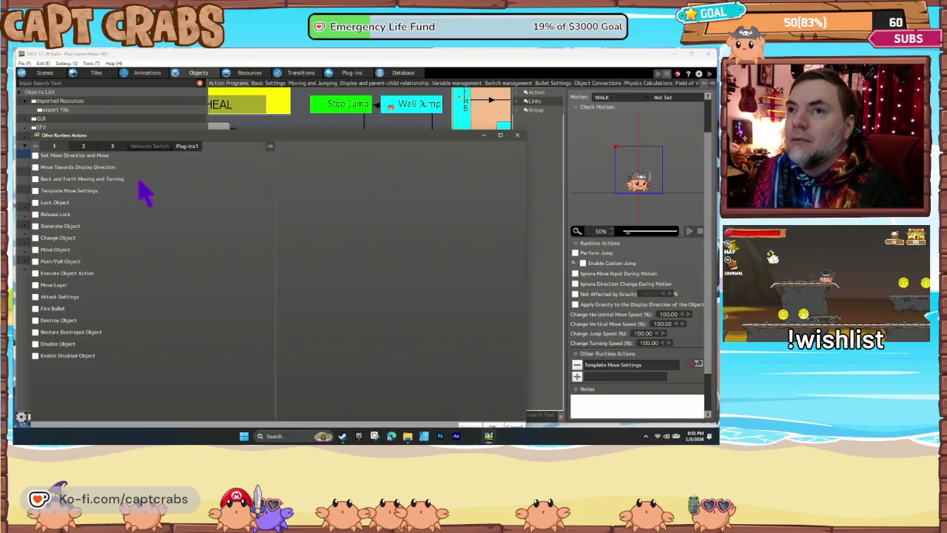
click(84, 146)
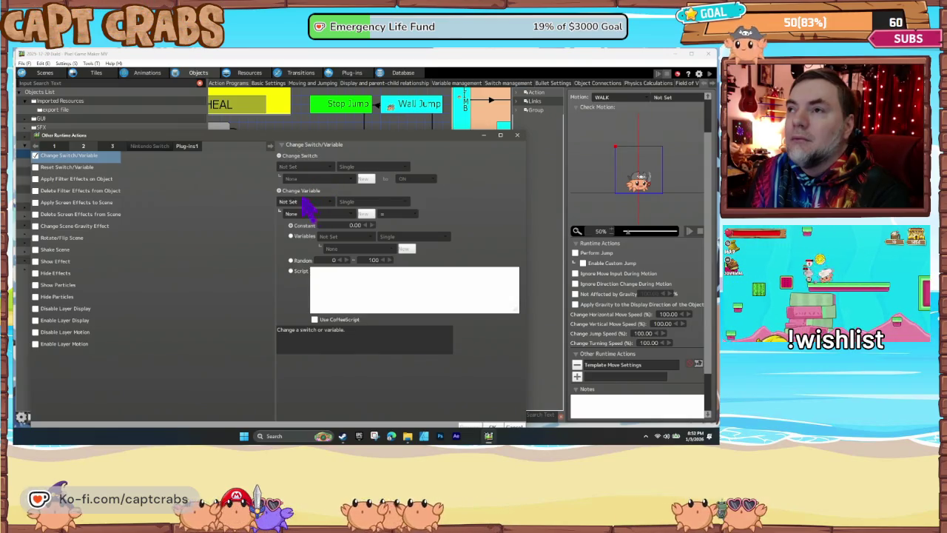
click(306, 202)
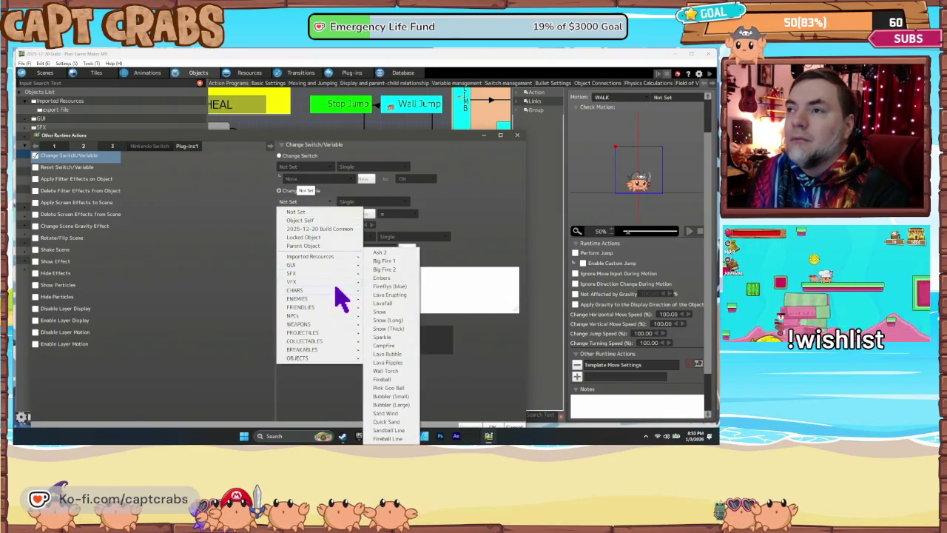
mouse_move(336, 291)
click(379, 290)
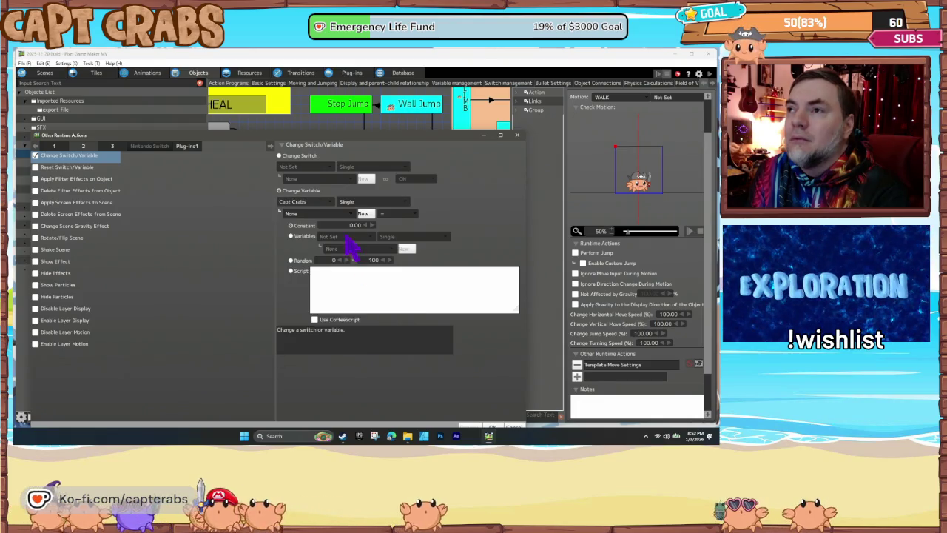
click(323, 217)
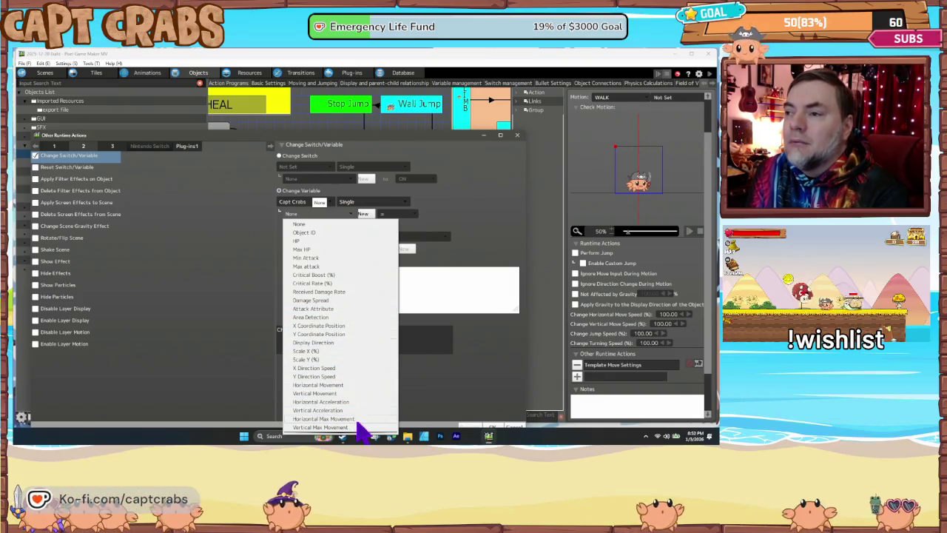
scroll(353, 407, down, 2)
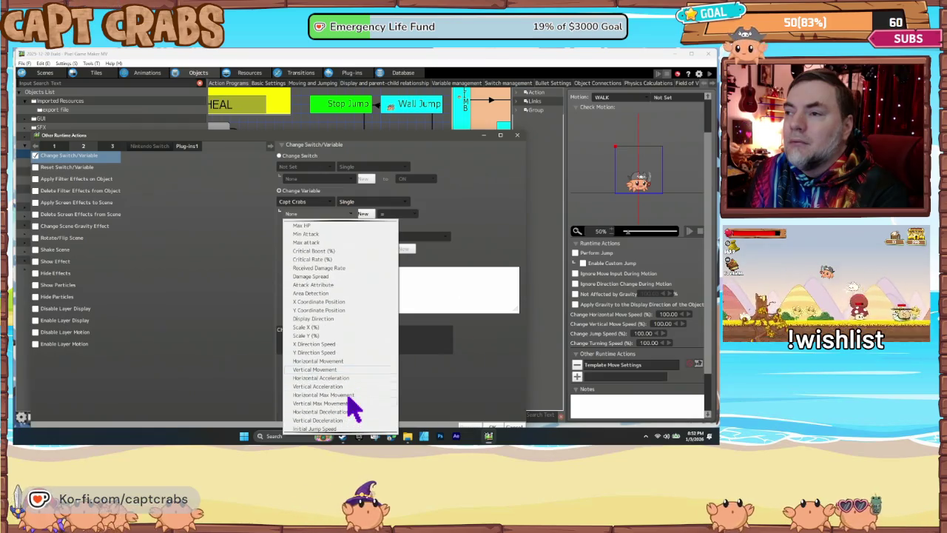
click(348, 397)
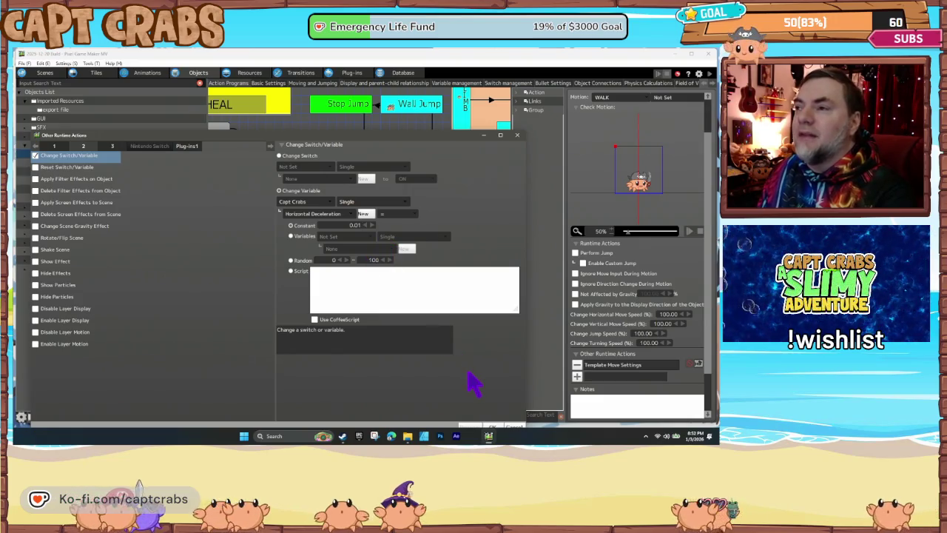
click(493, 426)
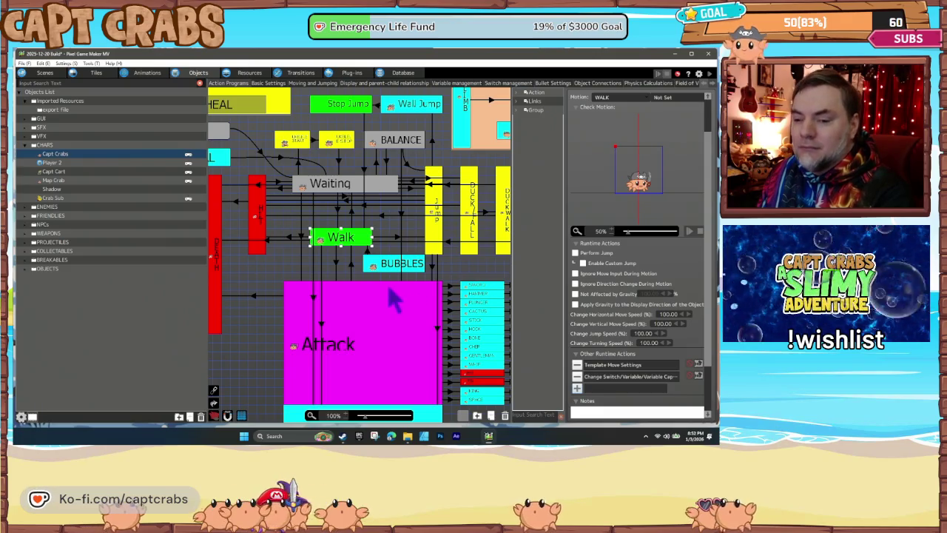
click(343, 274)
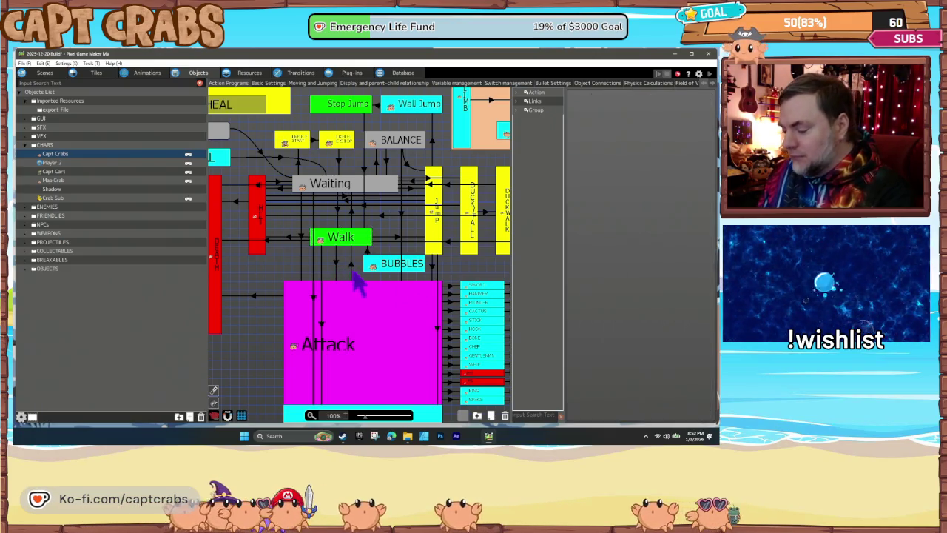
Launch a new playtest of the cave level to try the Walk-state deceleration change
double_click(362, 272)
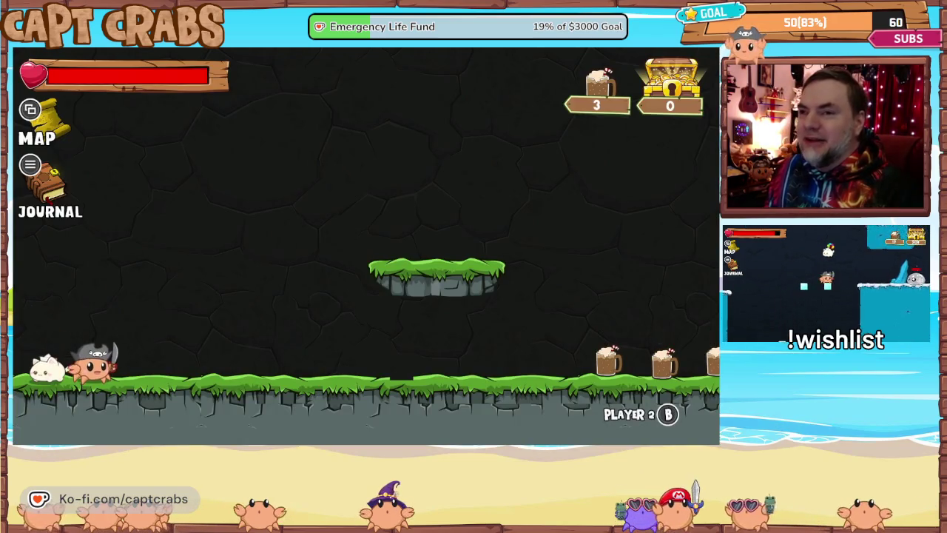
Walk the crab right through the cave, jumping and collecting mugs, then back and forth
key(Right)
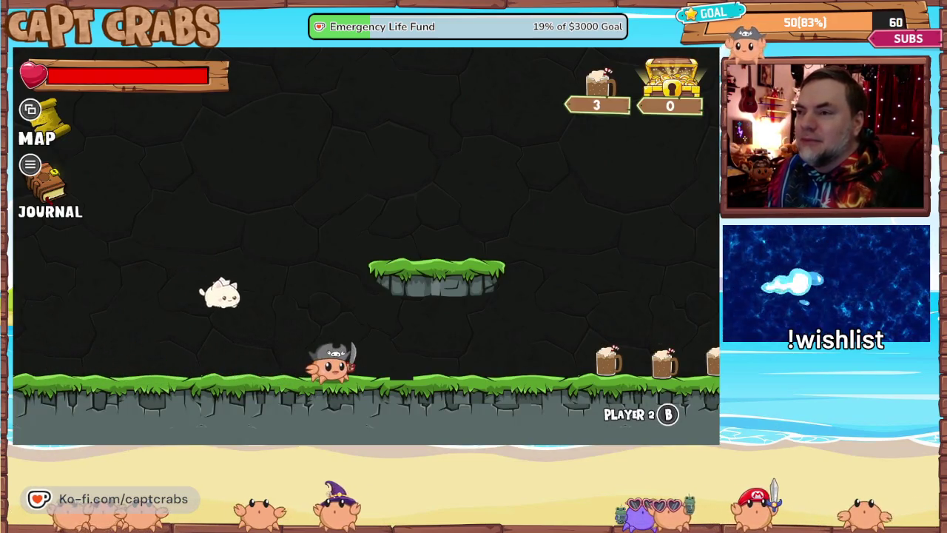
key(Right)
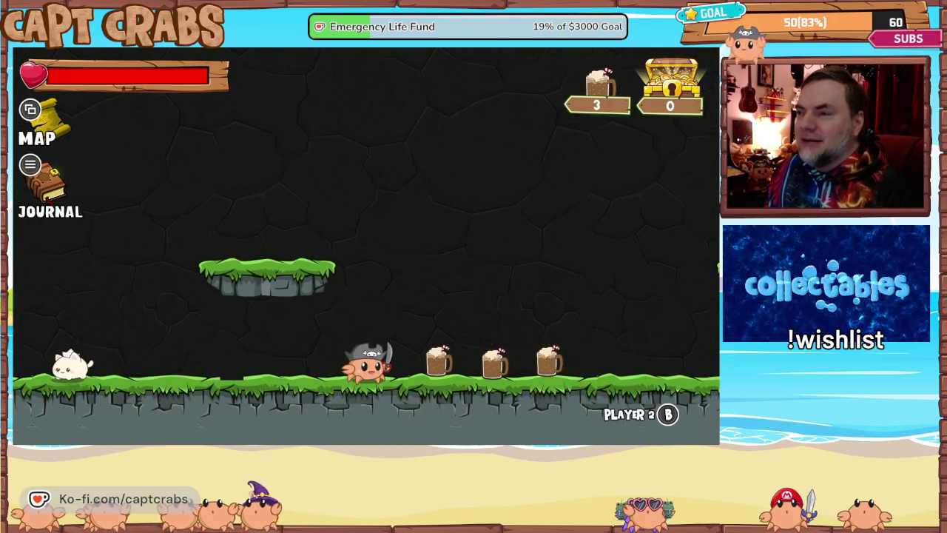
key(Right)
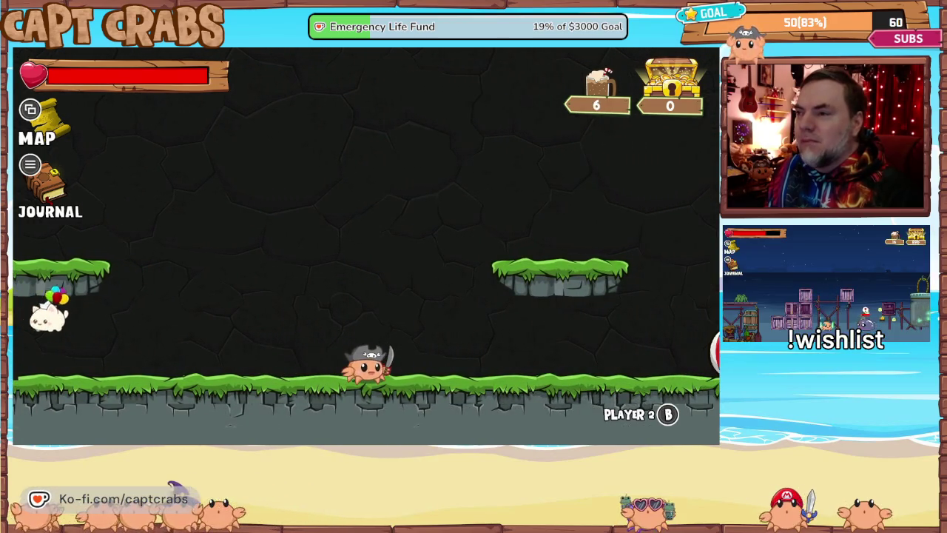
key(Right)
key(space)
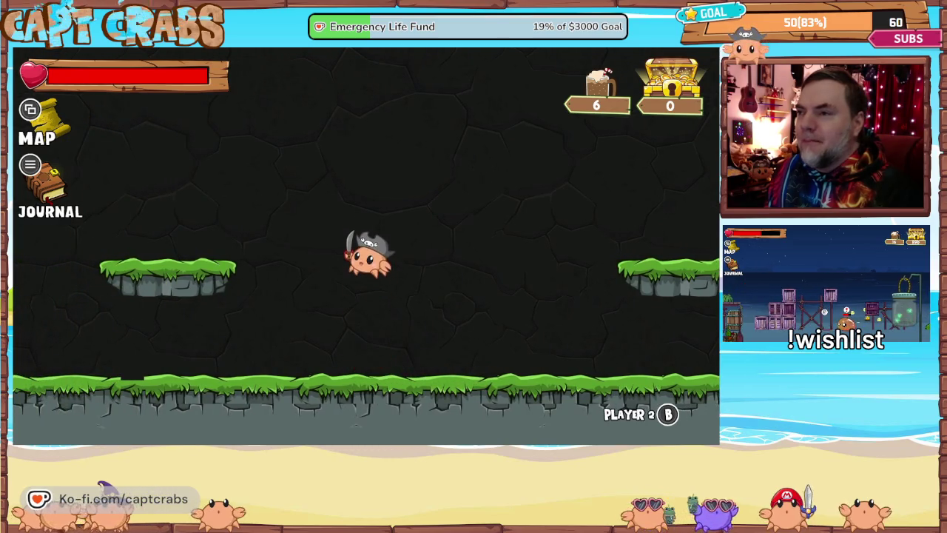
key(Right)
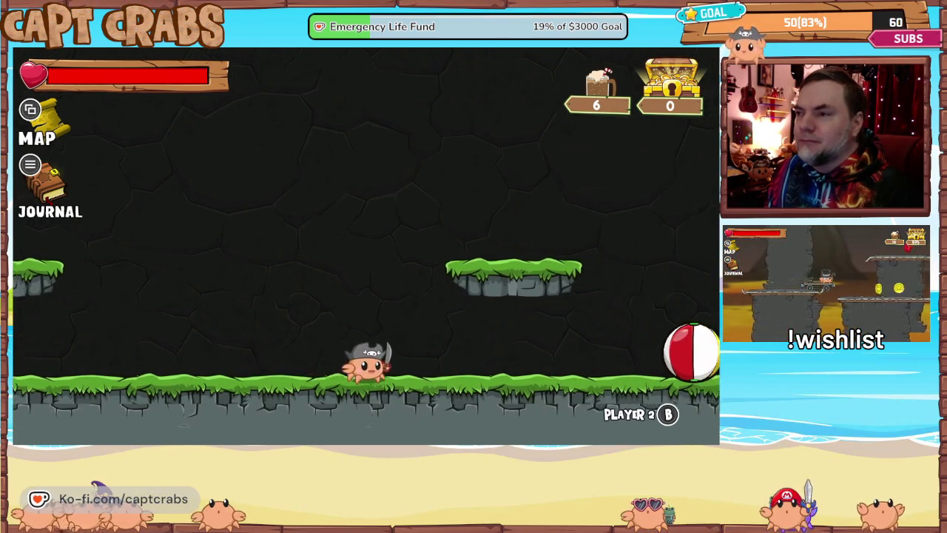
key(Right)
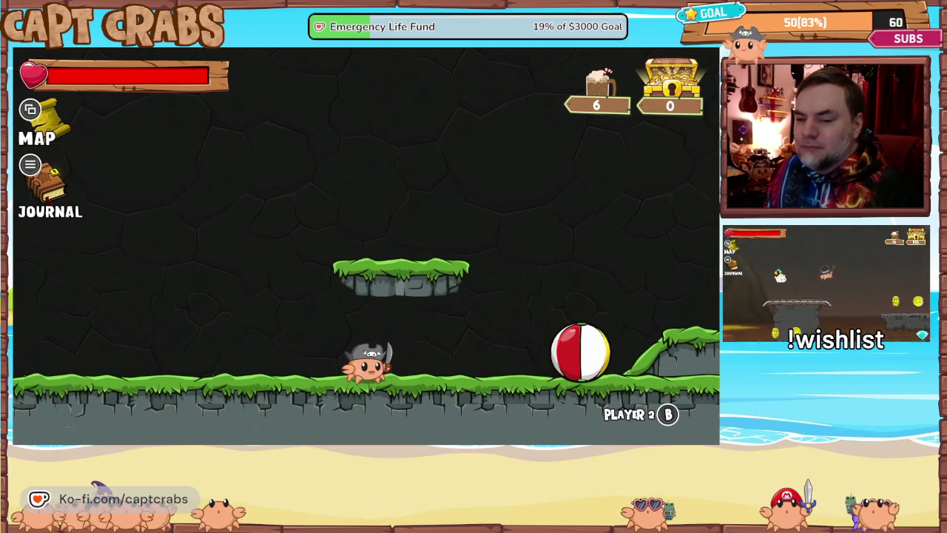
key(Left)
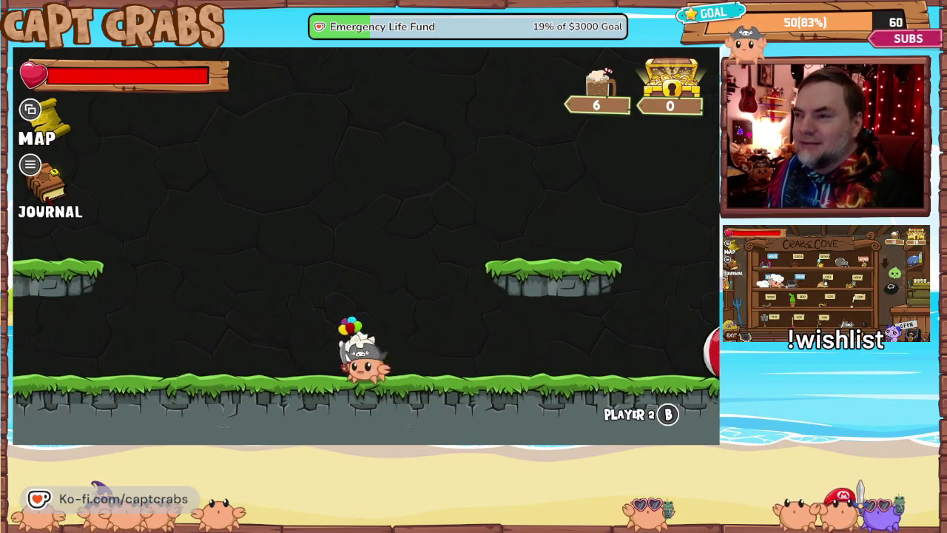
key(Left)
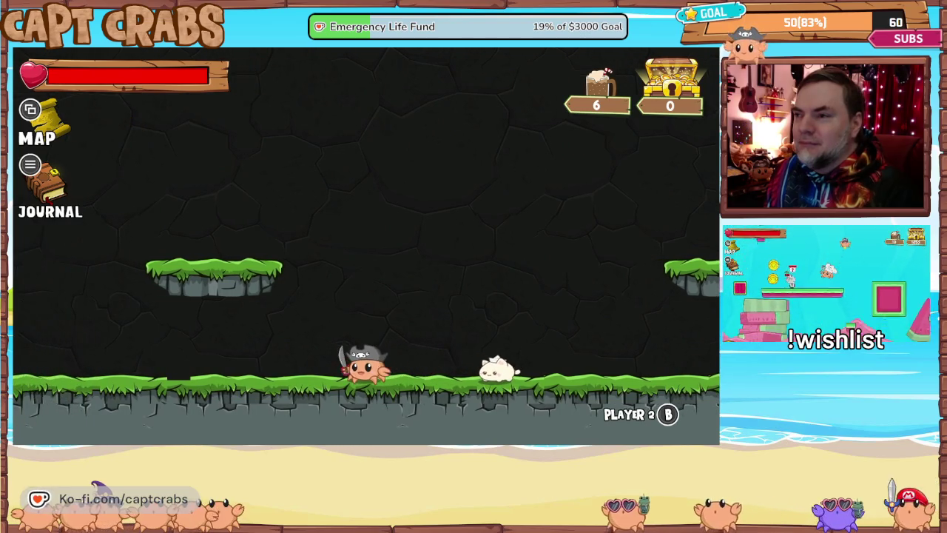
key(Left)
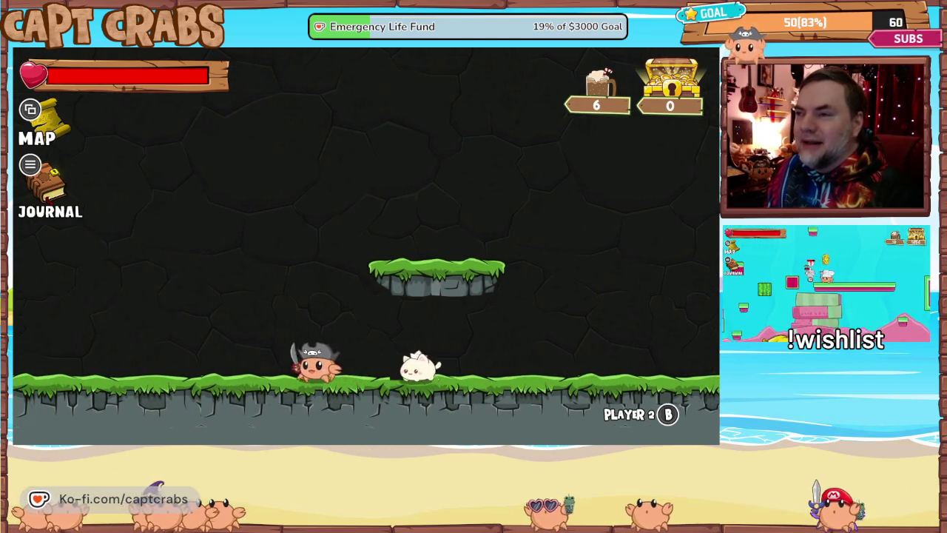
key(Right)
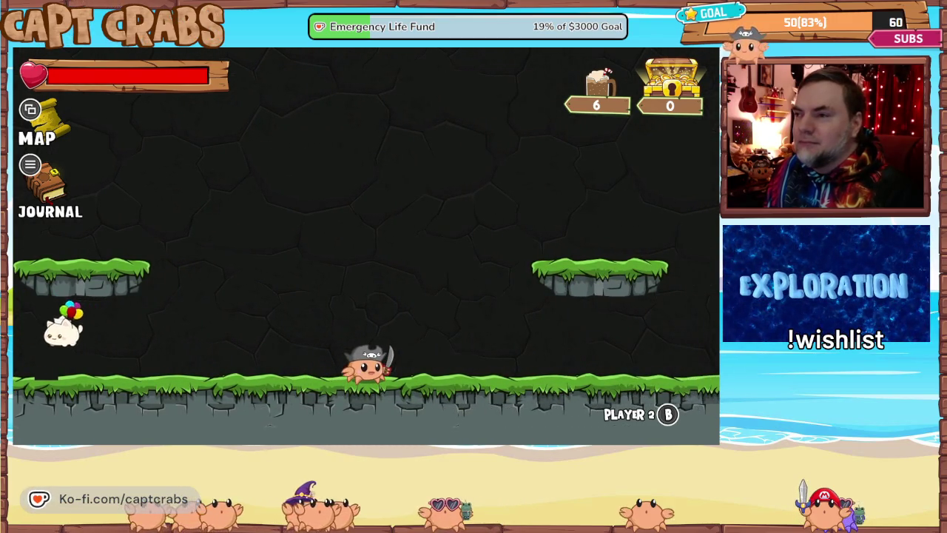
key(Right)
key(Right)
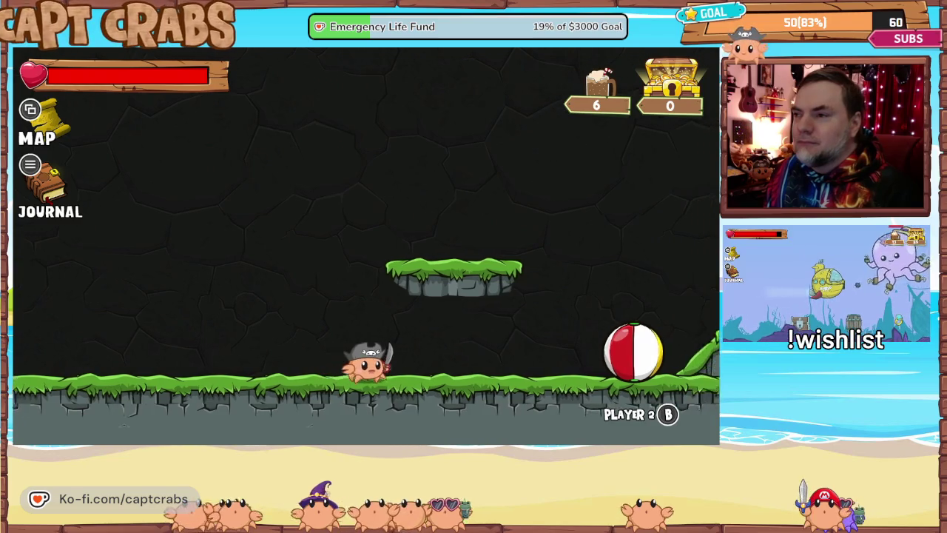
key(Left)
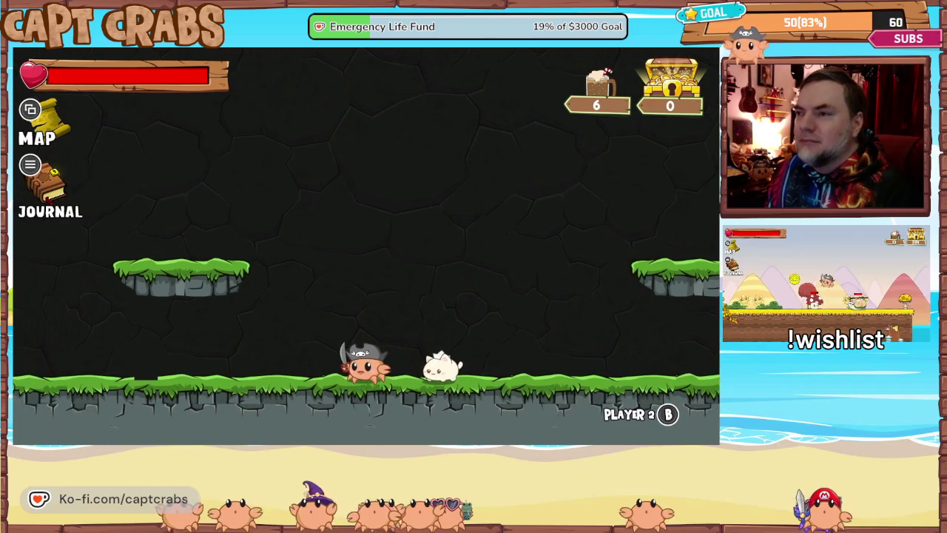
Quit the playtest with Exit Game on the Journal's Options page
key(Escape)
key(e)
key(Down)
key(Down)
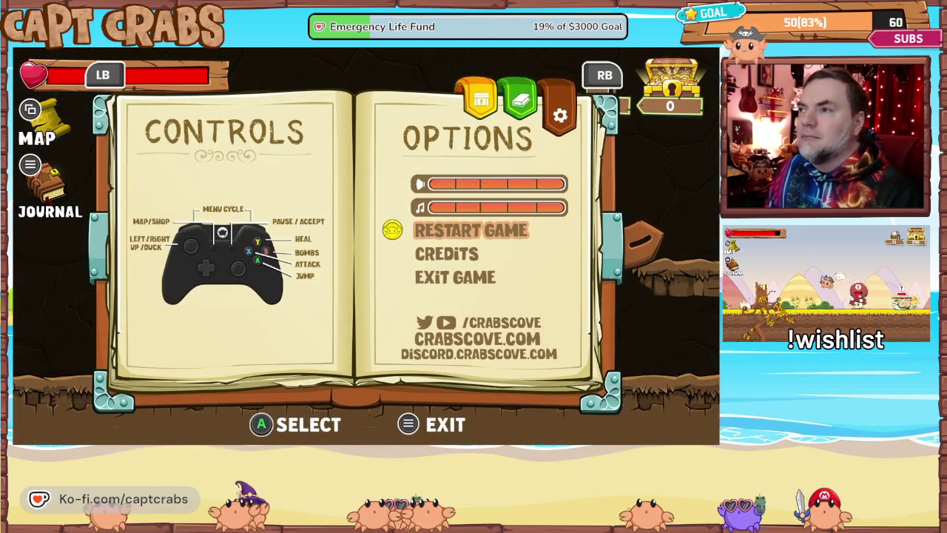
key(Down)
key(Down)
key(Return)
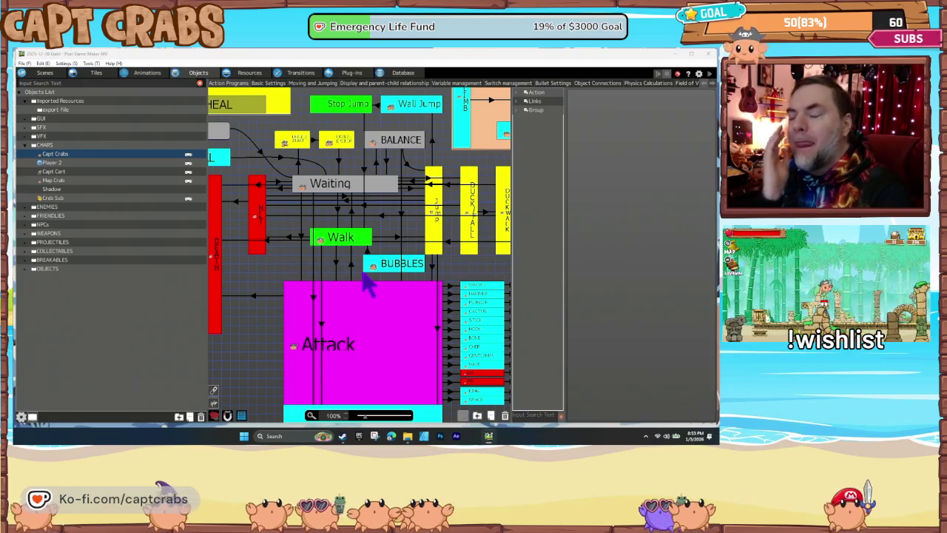
click(351, 188)
click(347, 237)
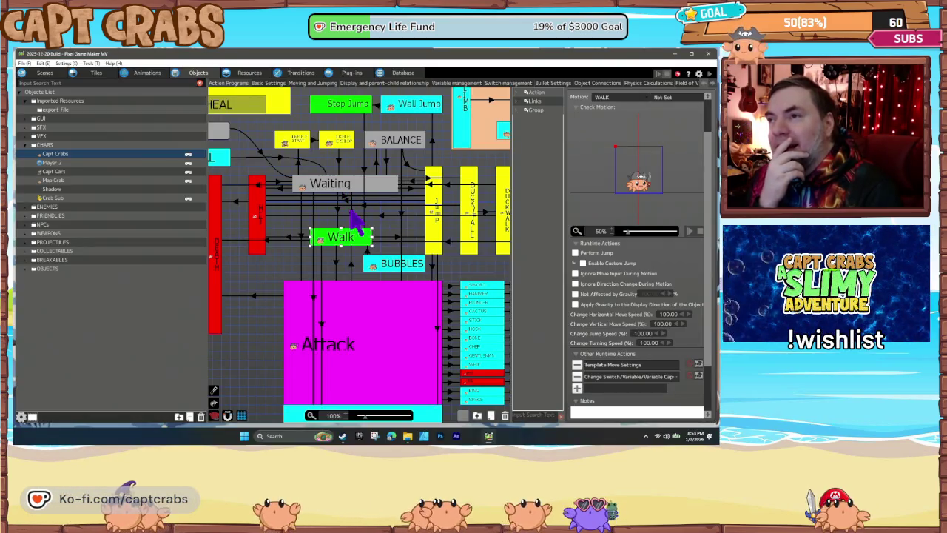
click(345, 187)
click(351, 210)
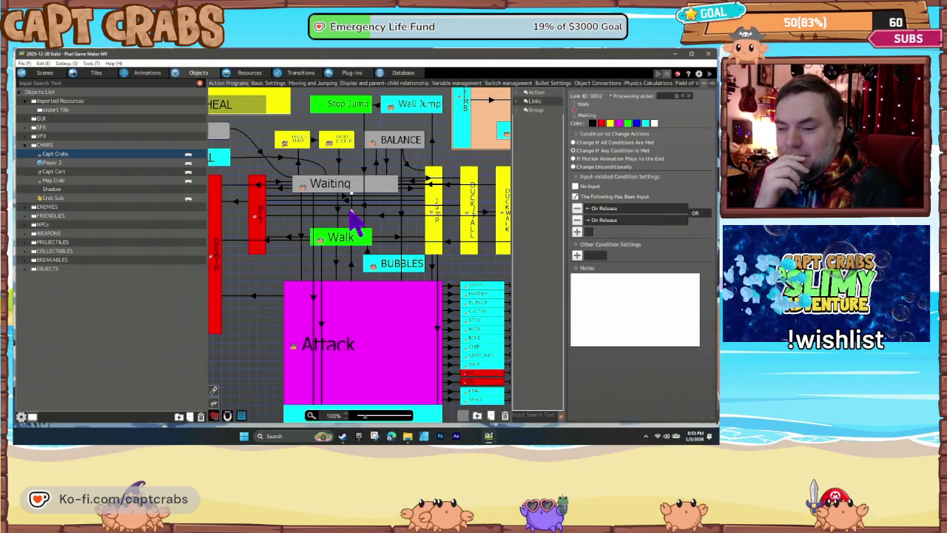
click(347, 249)
click(353, 216)
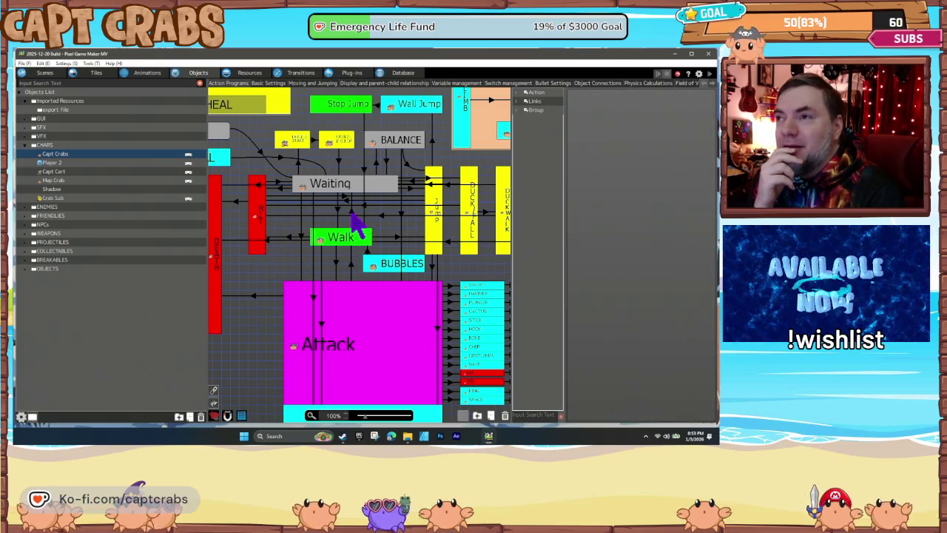
click(352, 212)
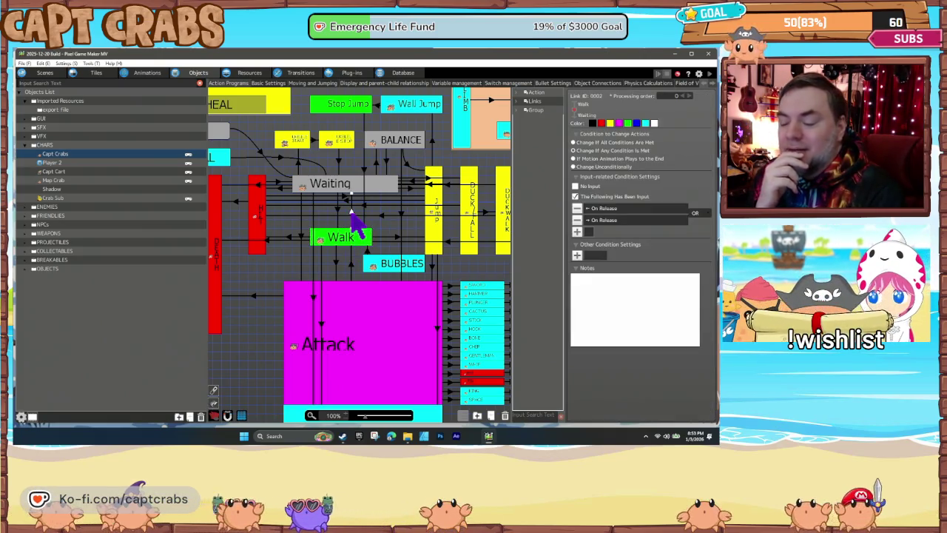
click(351, 249)
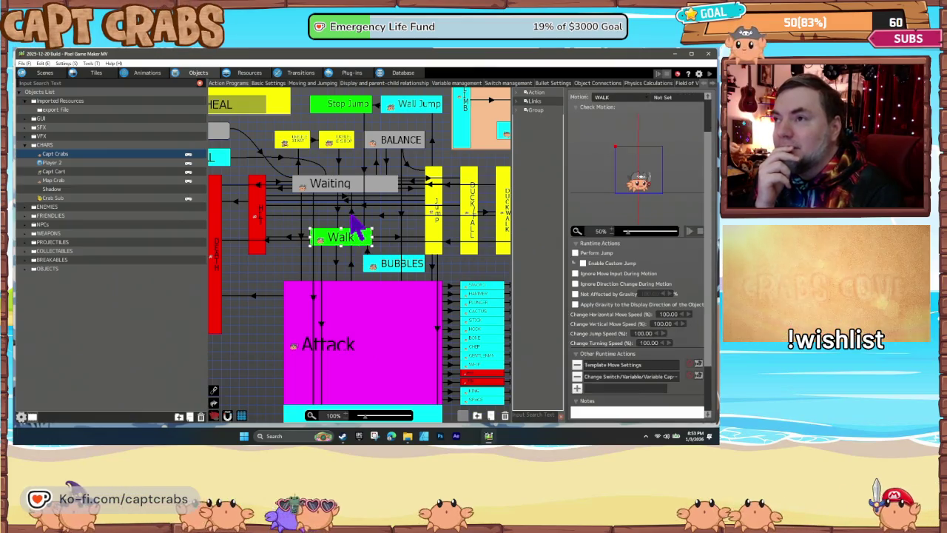
click(352, 212)
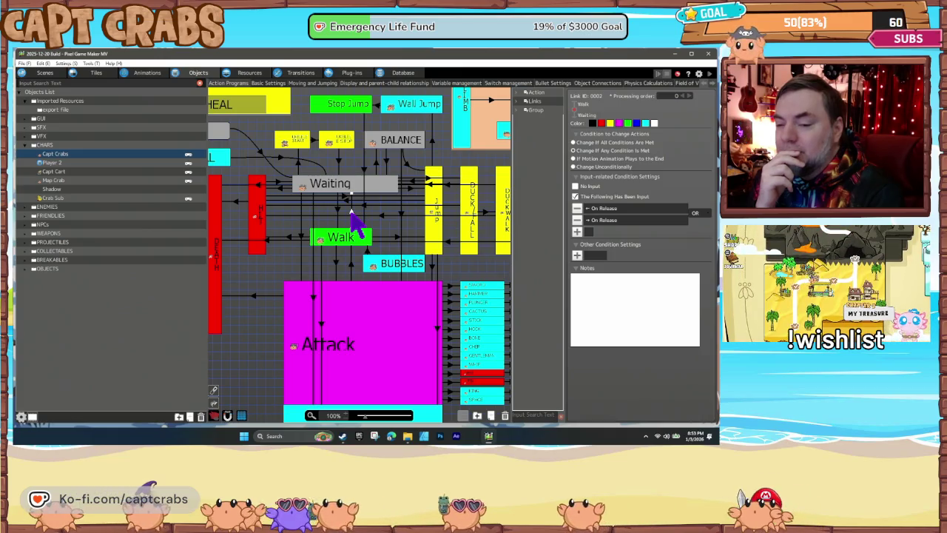
click(356, 238)
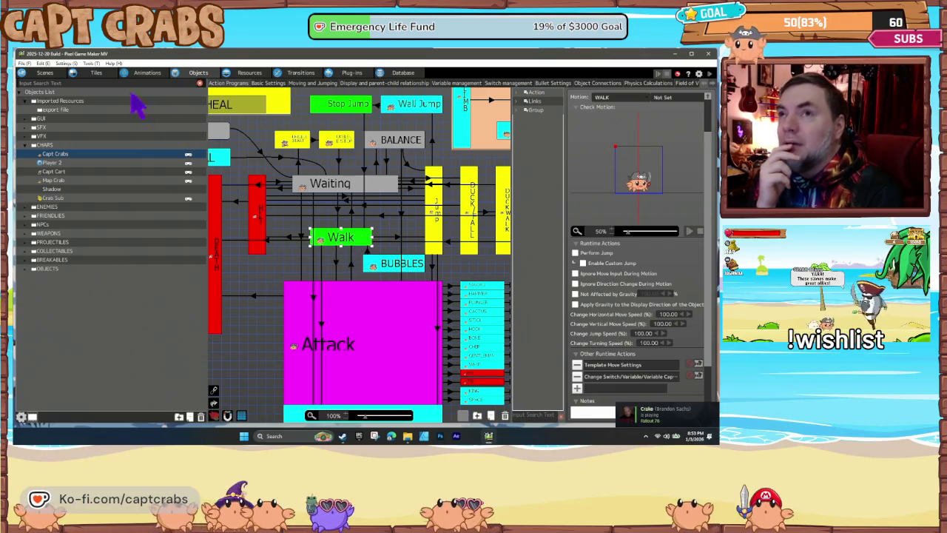
click(66, 64)
click(74, 74)
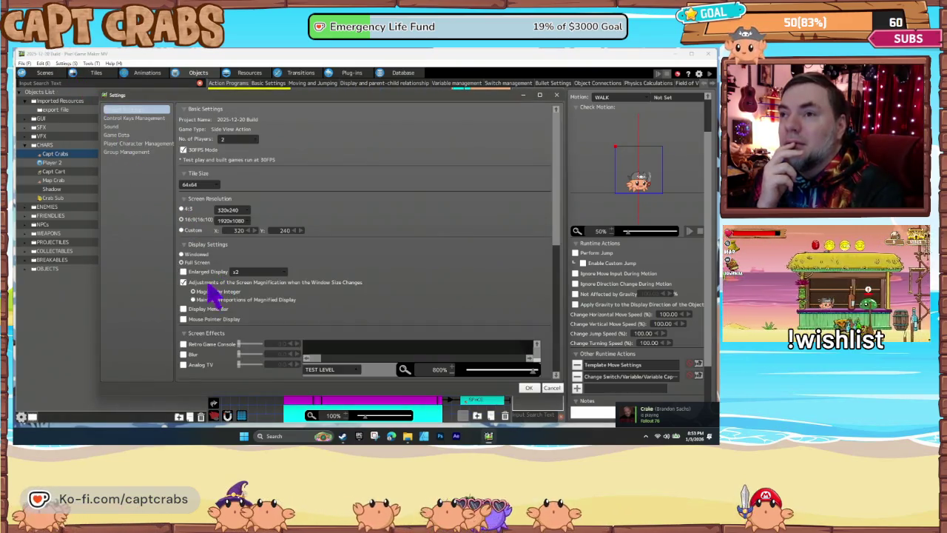
click(183, 247)
click(182, 247)
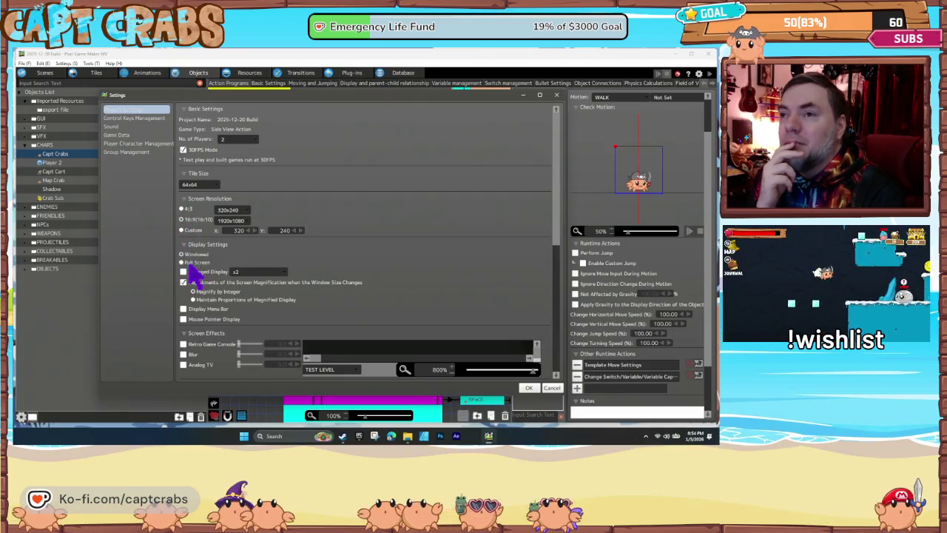
click(528, 389)
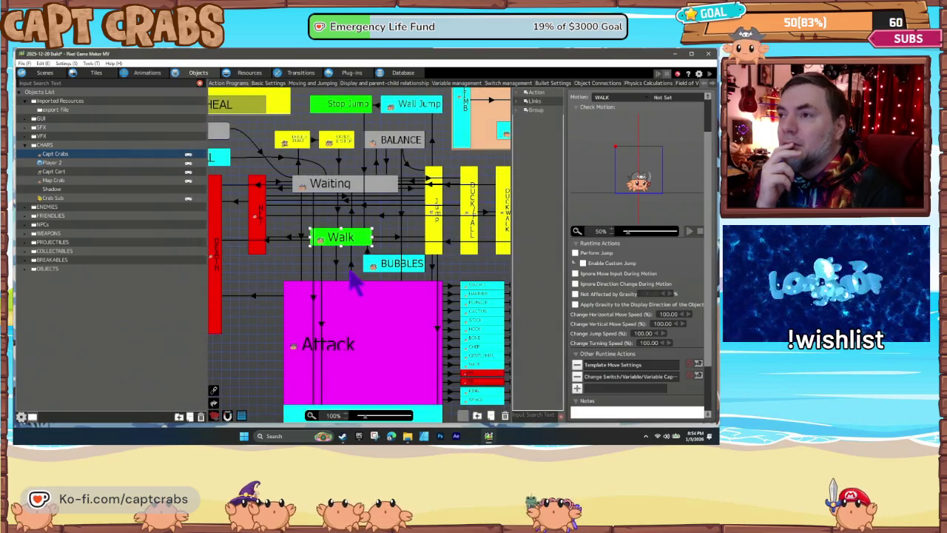
click(335, 280)
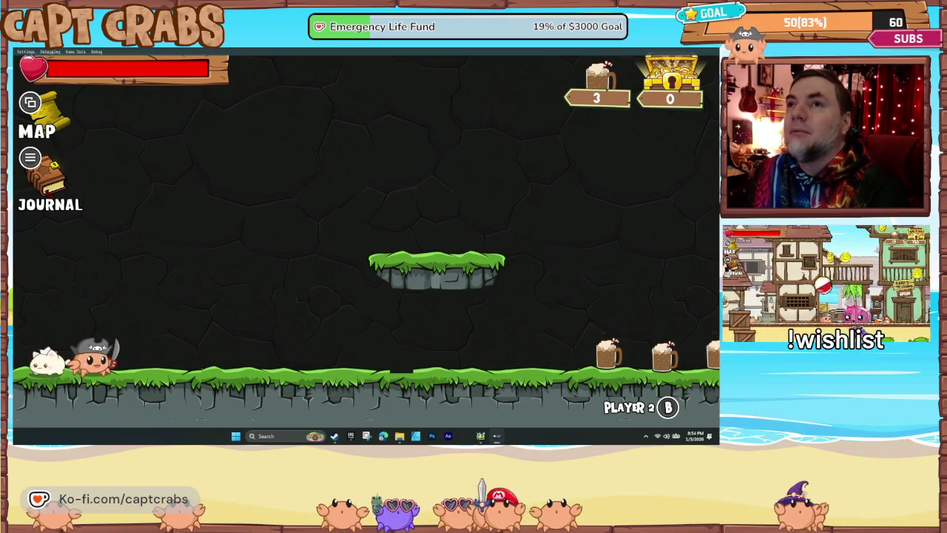
Show the list of debug options from the Game Data bar's Debug menu
click(74, 52)
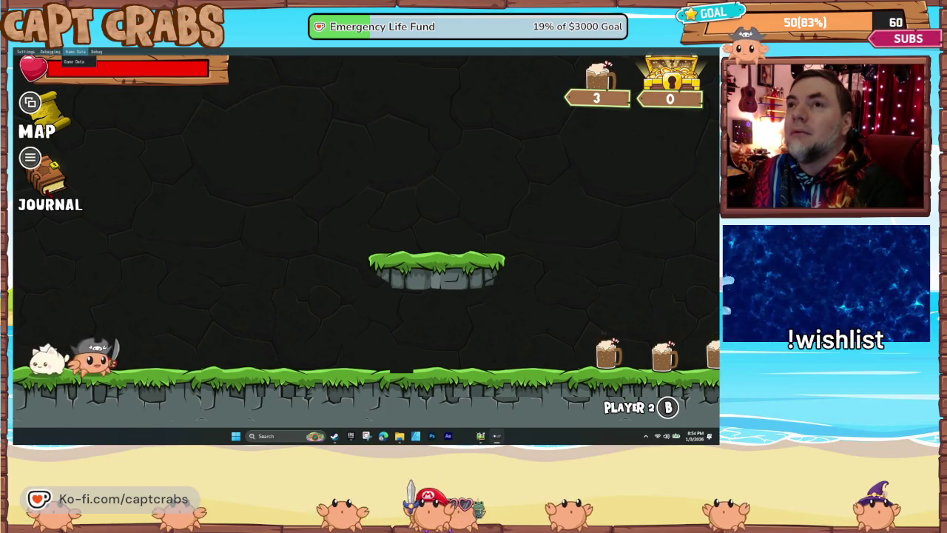
click(97, 52)
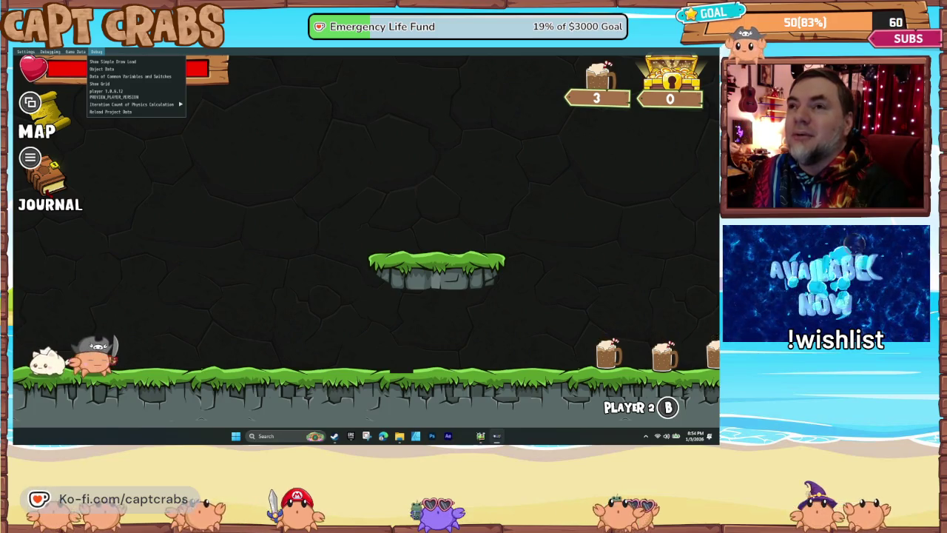
mouse_move(75, 52)
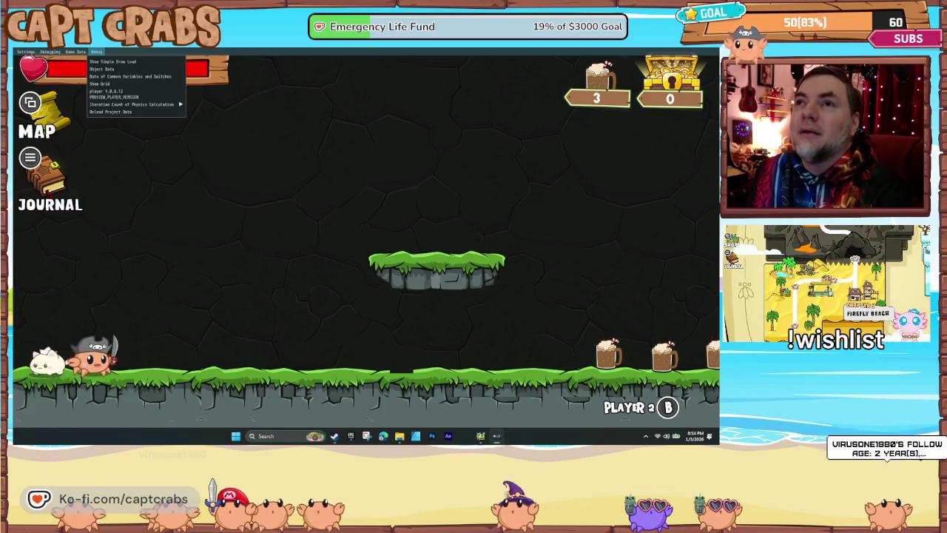
Show the Object Information window, then walk the crab both ways and jump near the floating platform
click(102, 69)
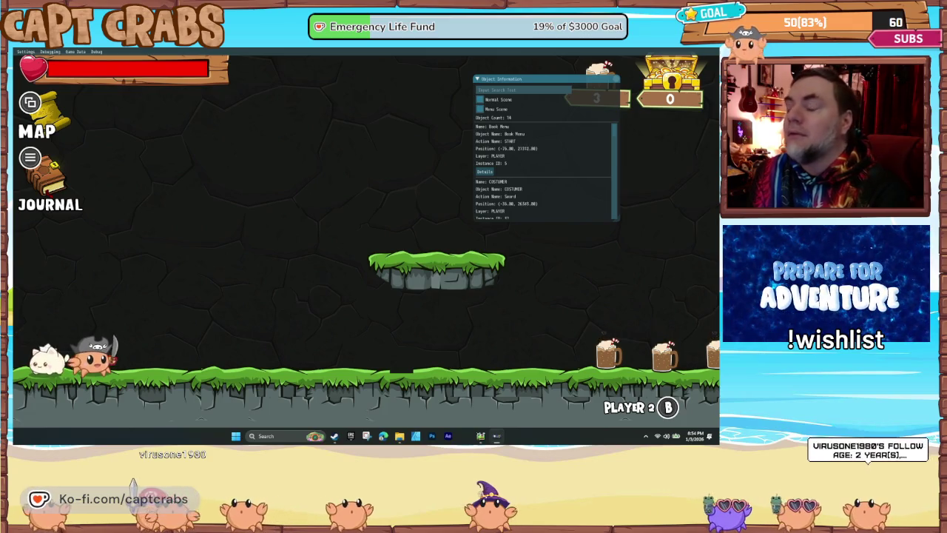
key(Right)
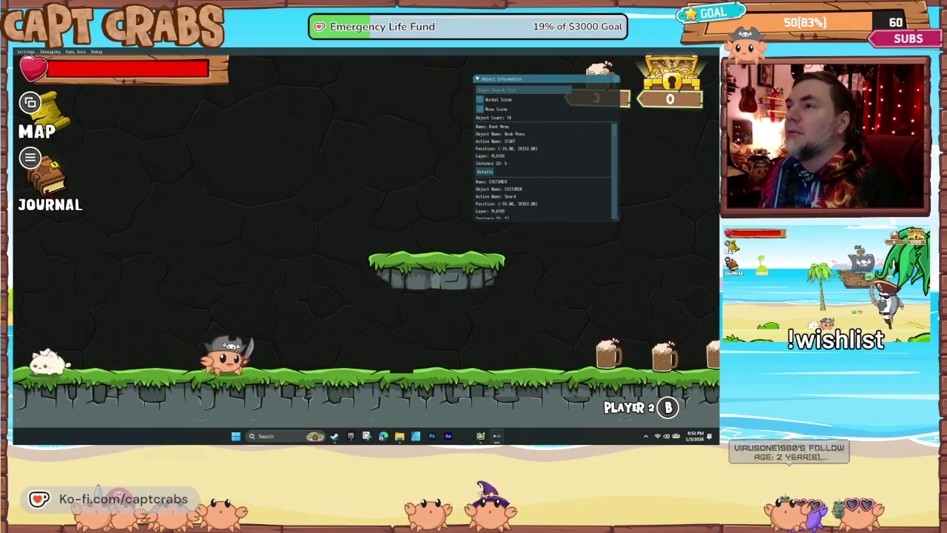
key(Right)
key(Right)
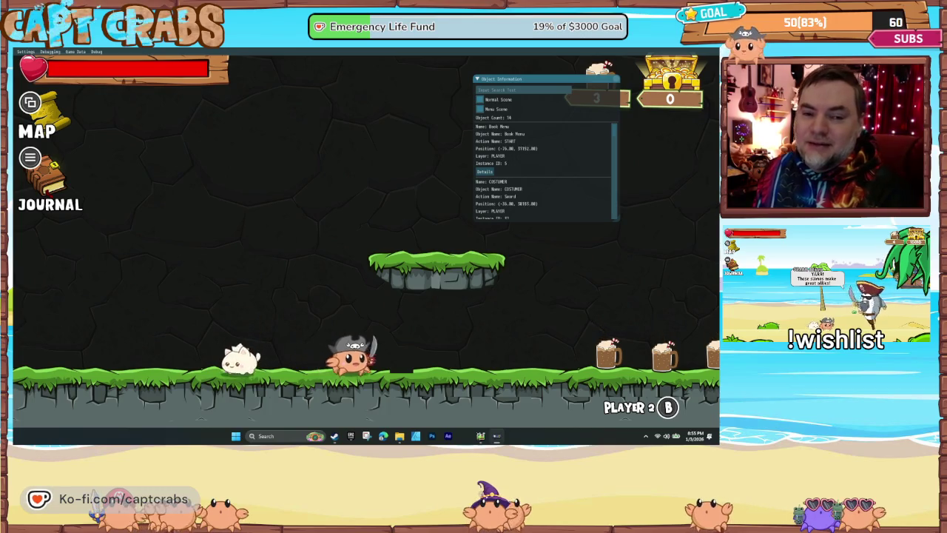
key(Right)
key(Left)
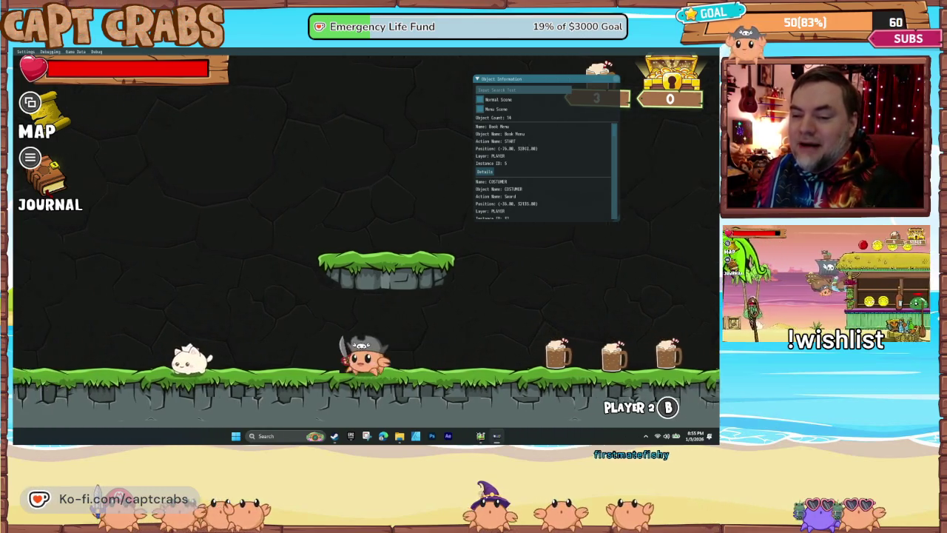
key(Left)
key(Right)
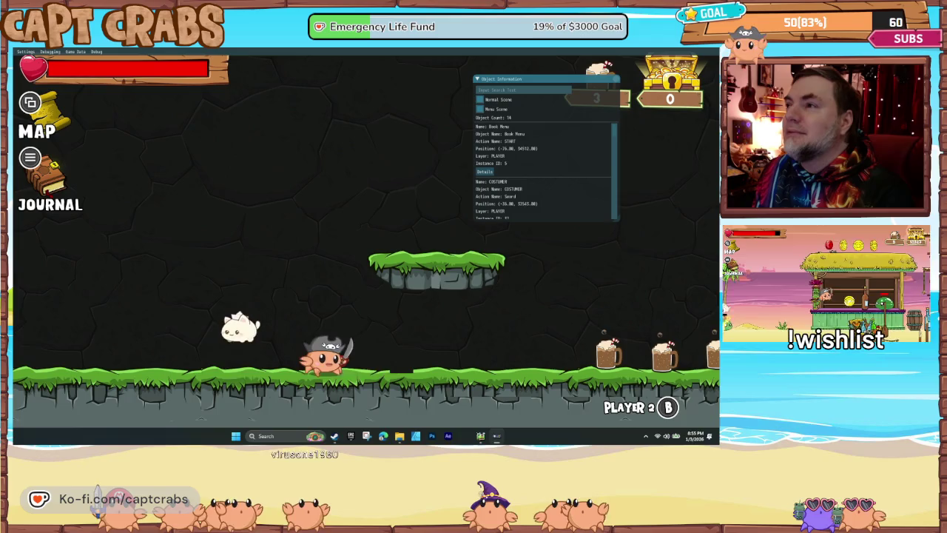
key(Right)
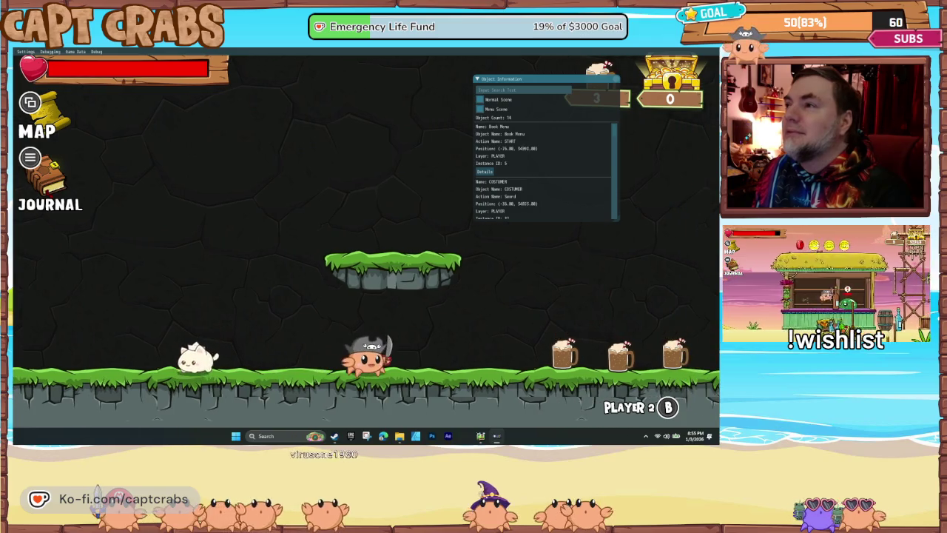
key(Right)
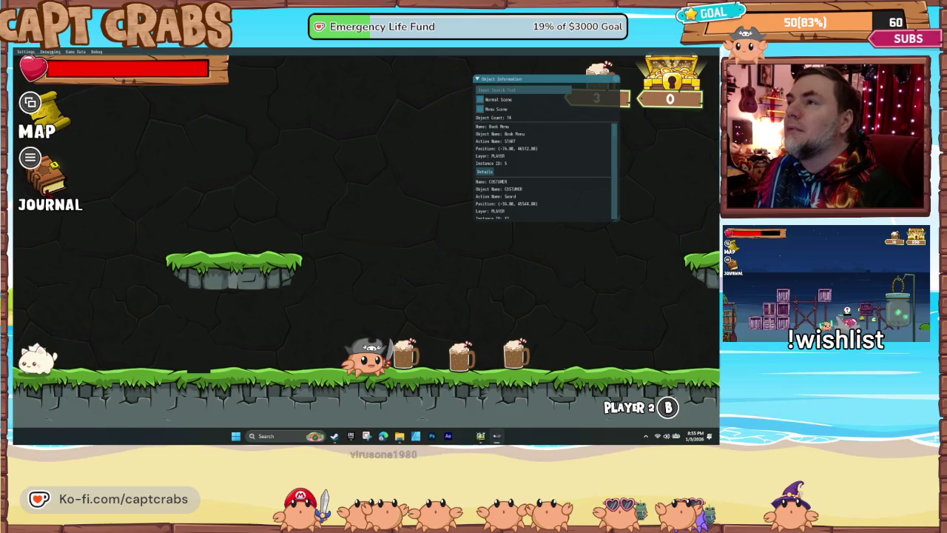
key(Left)
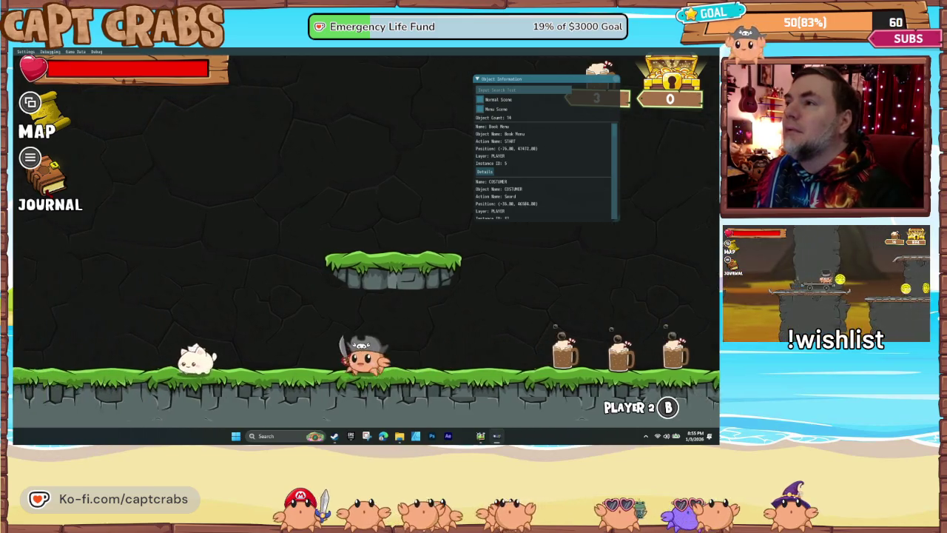
key(space)
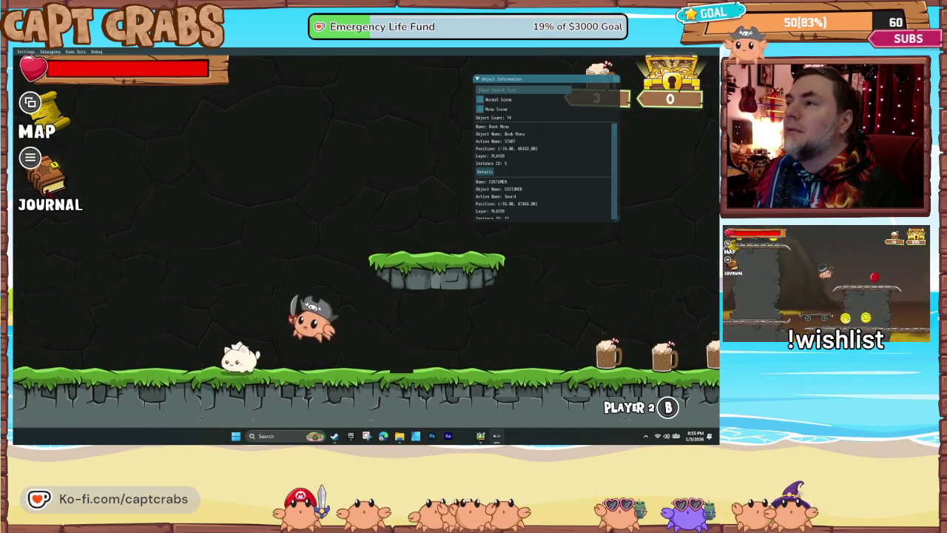
key(Right)
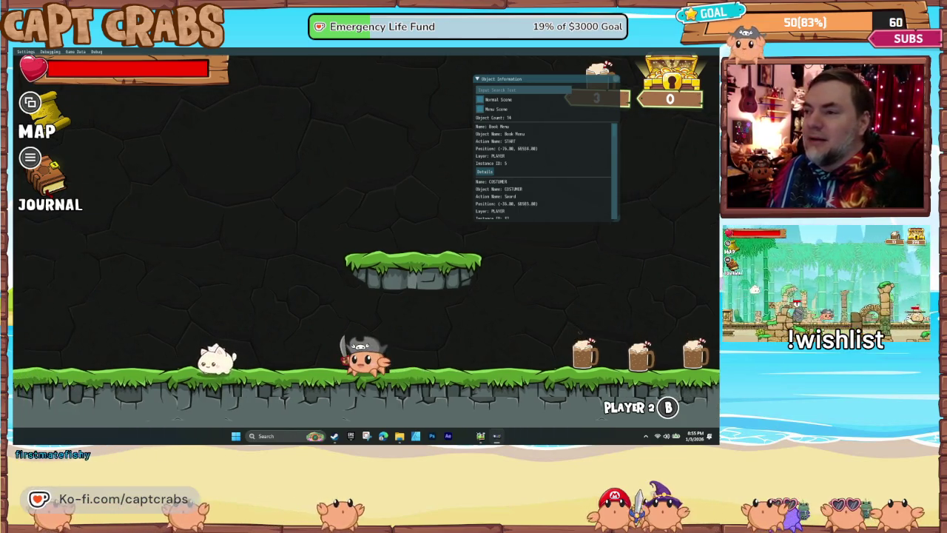
Exit the game through the Journal's Options page back to the editor
key(Escape)
key(Down)
key(Down)
key(Down)
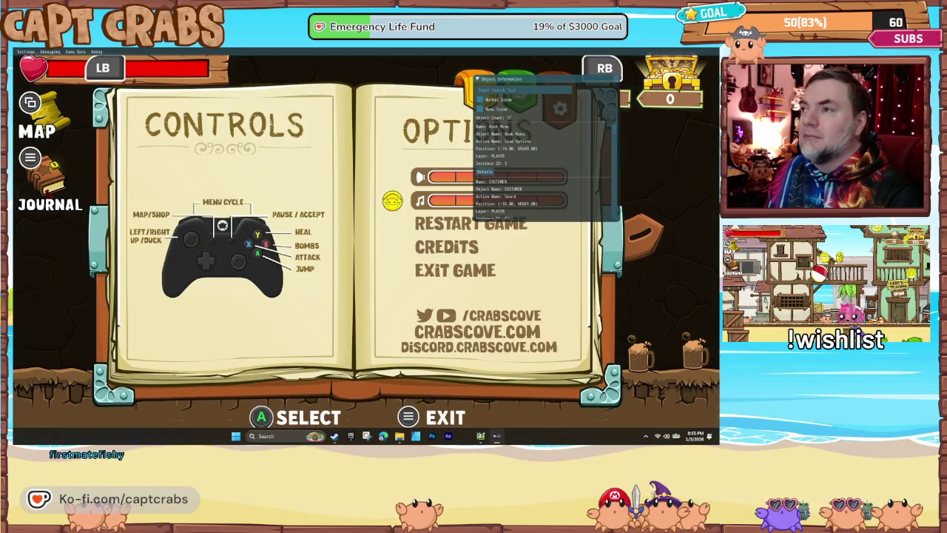
key(Return)
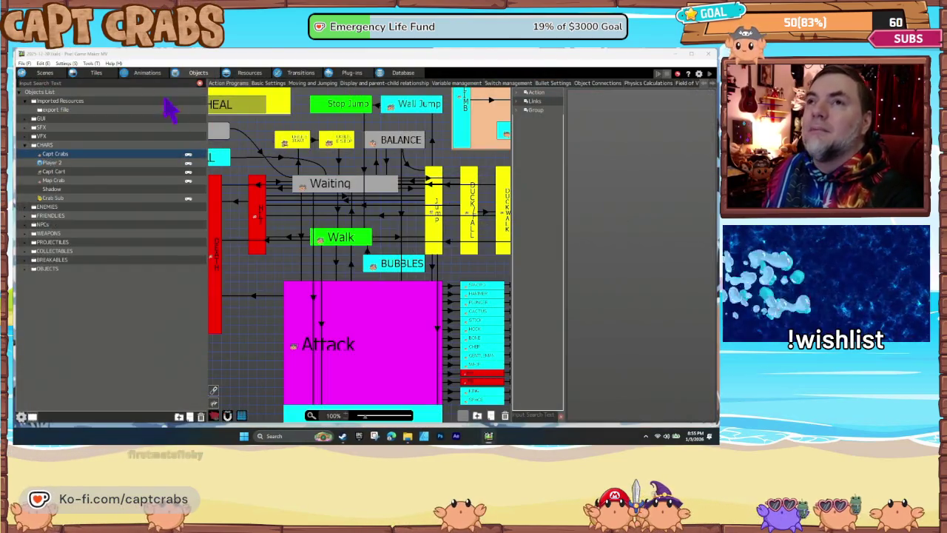
Open Settings and scroll through the Project Settings page
click(67, 64)
click(71, 83)
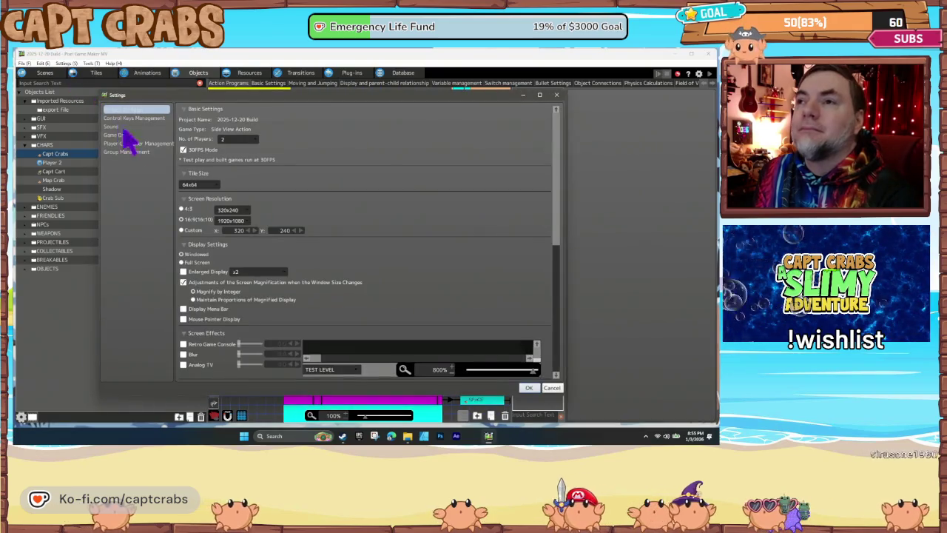
scroll(207, 242, down, 6)
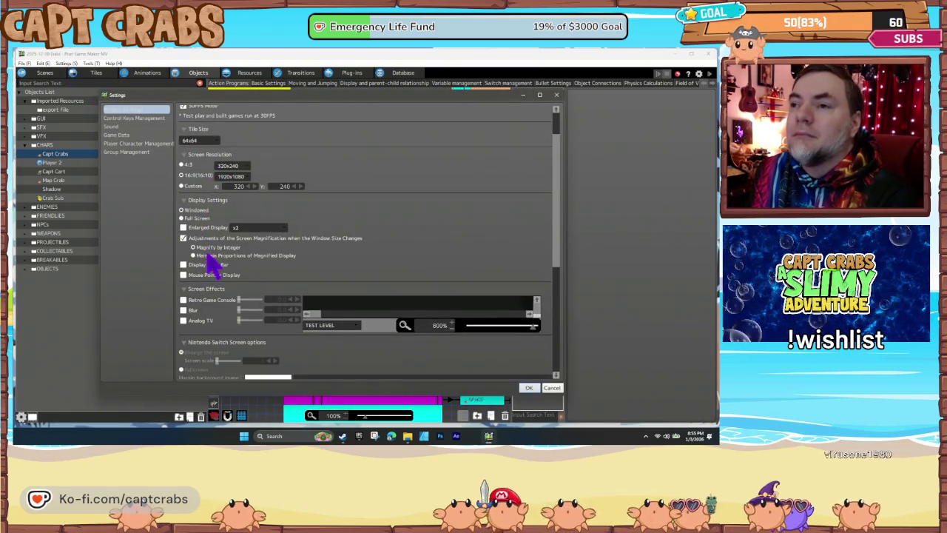
scroll(427, 302, down, 3)
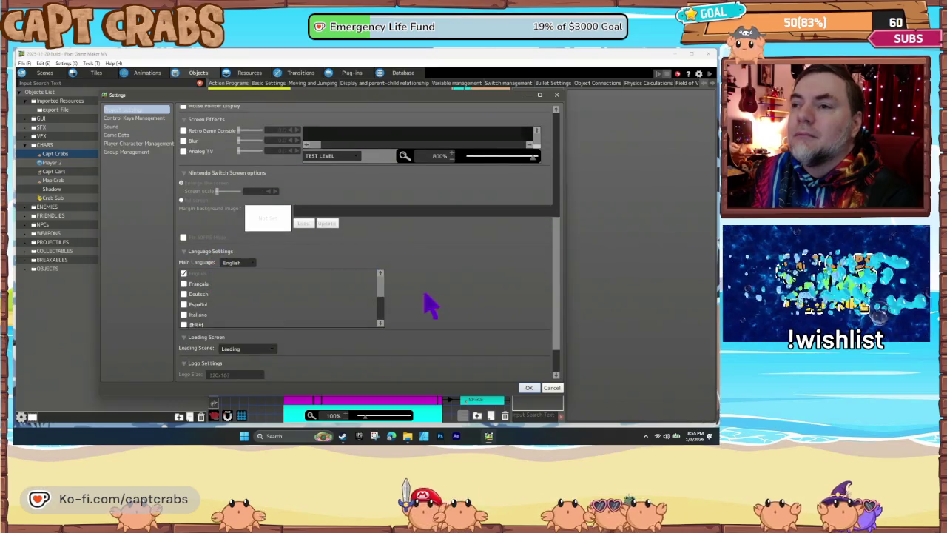
scroll(423, 326, up, 5)
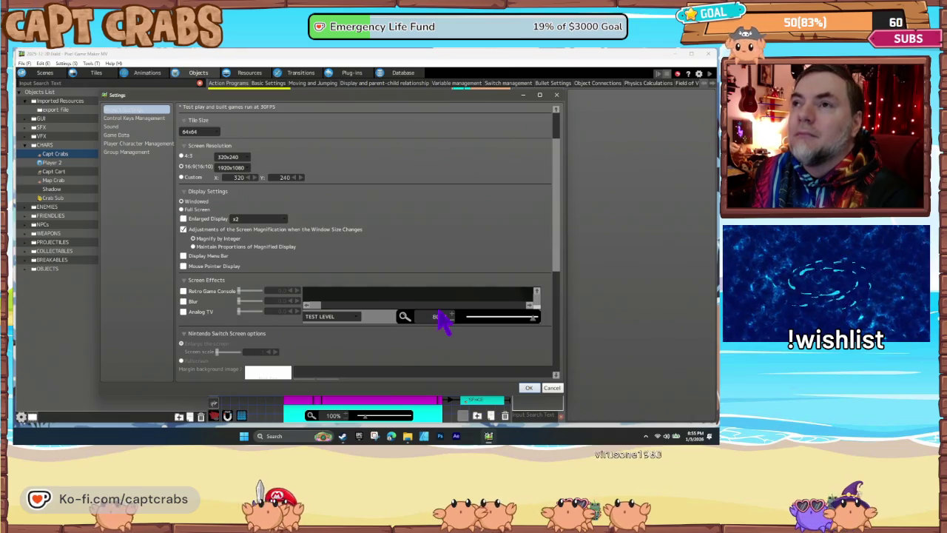
Browse the Control Keys, Sound, Game Data, Player Character and Group Management pages
click(152, 118)
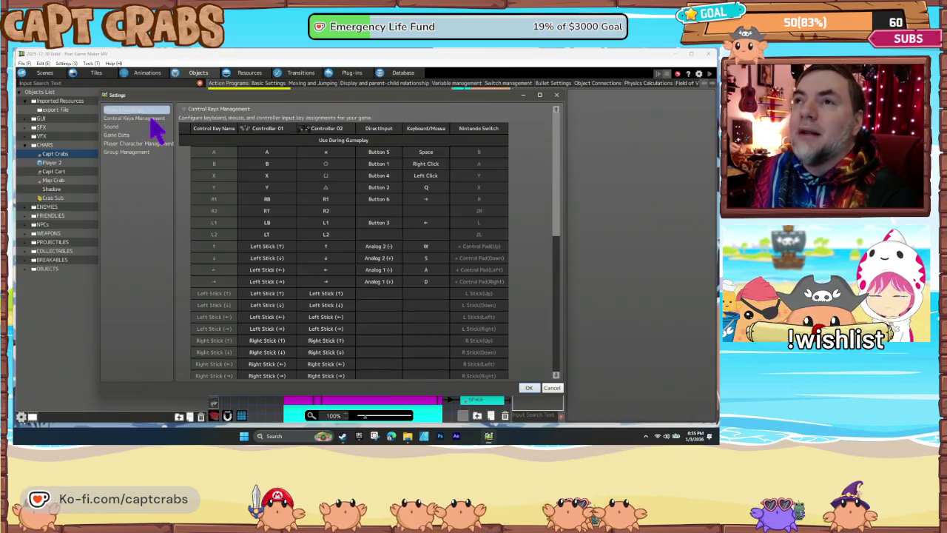
scroll(194, 196, down, 10)
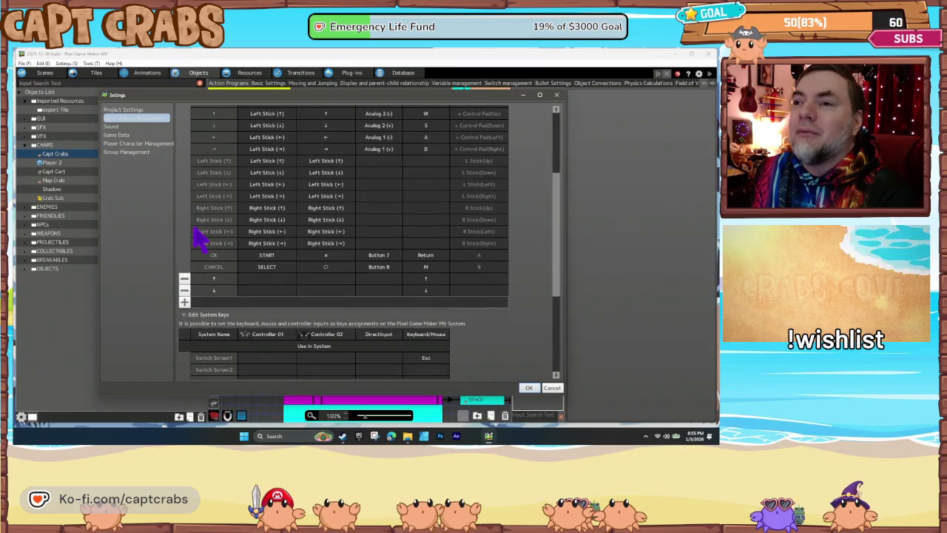
scroll(190, 234, down, 2)
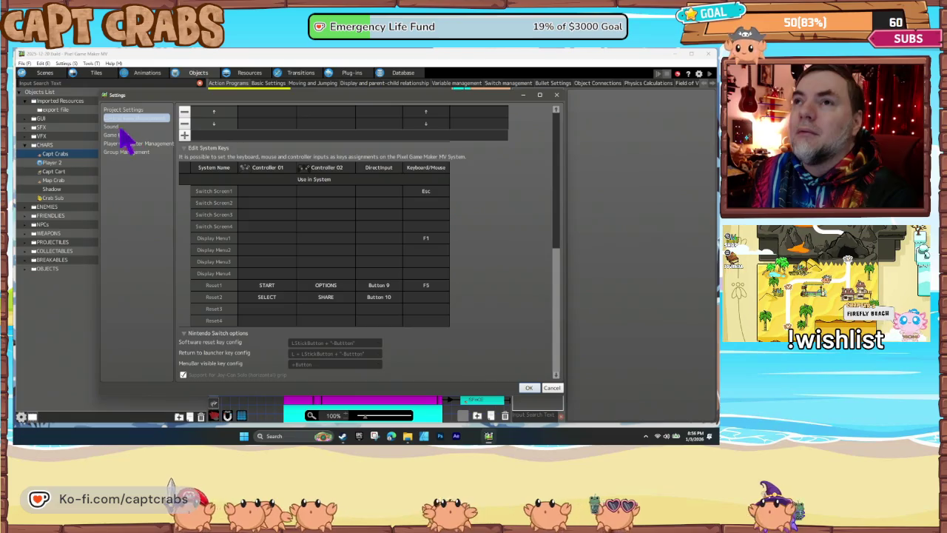
click(120, 127)
click(129, 134)
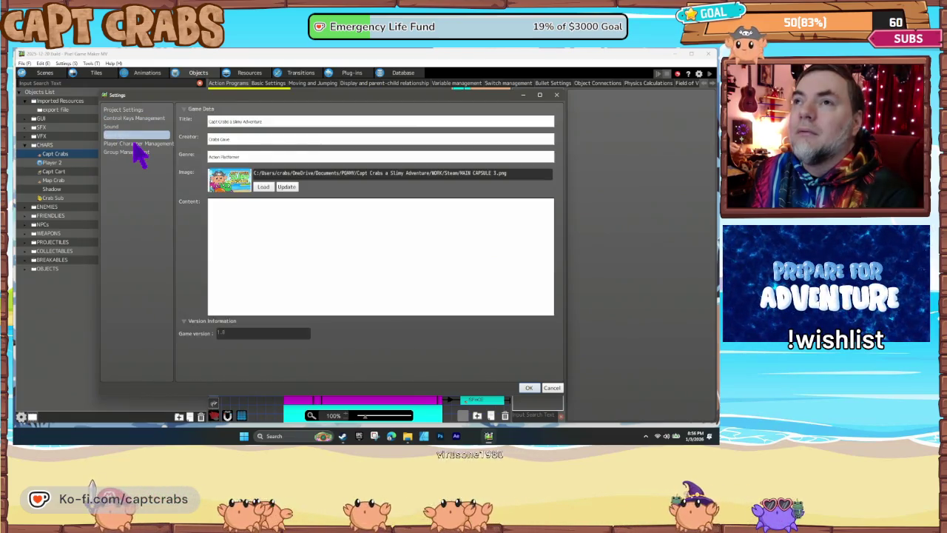
click(135, 144)
click(134, 152)
Review Project Settings once more and close the Settings with OK
click(124, 110)
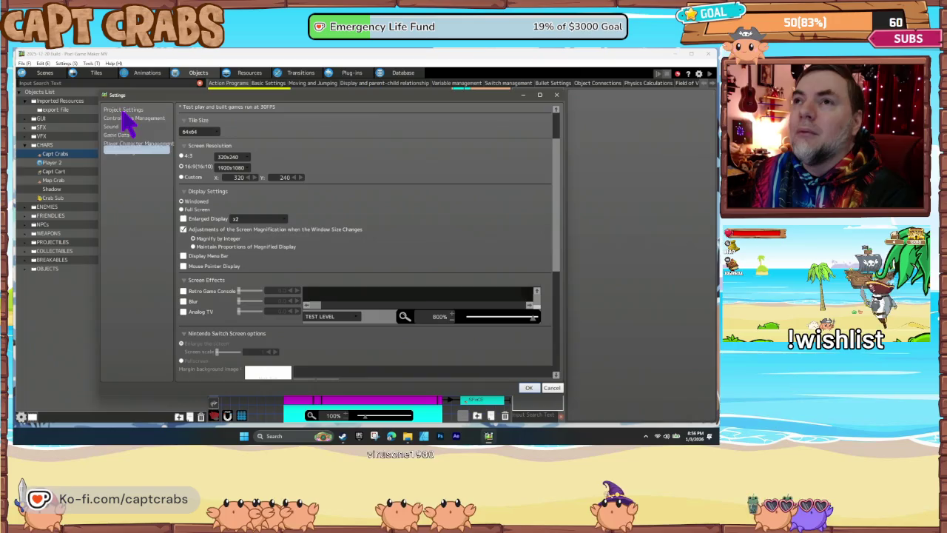
scroll(419, 262, up, 1)
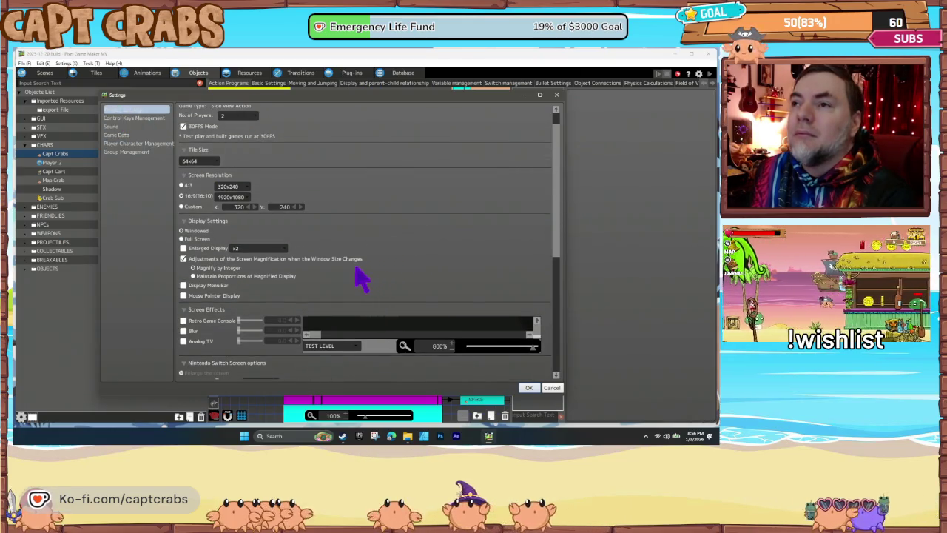
scroll(308, 281, up, 1)
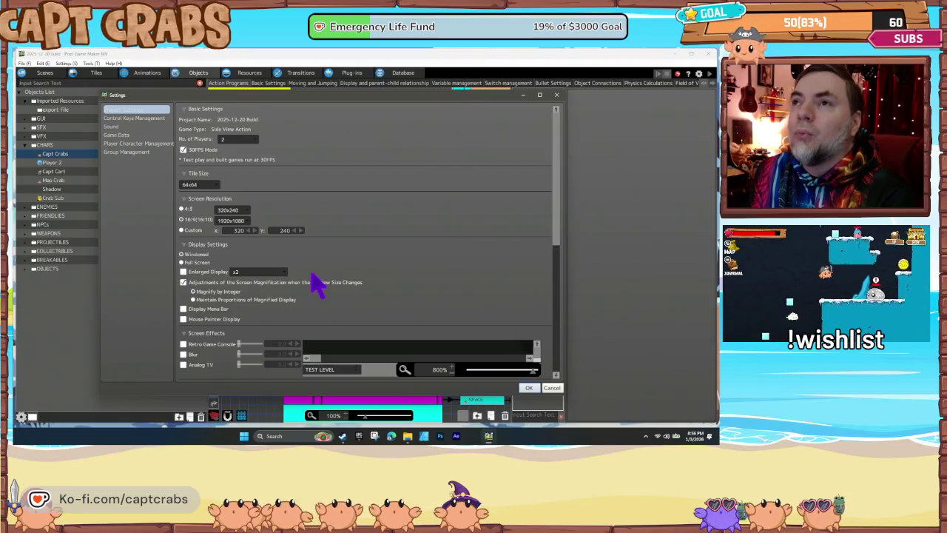
scroll(317, 283, down, 2)
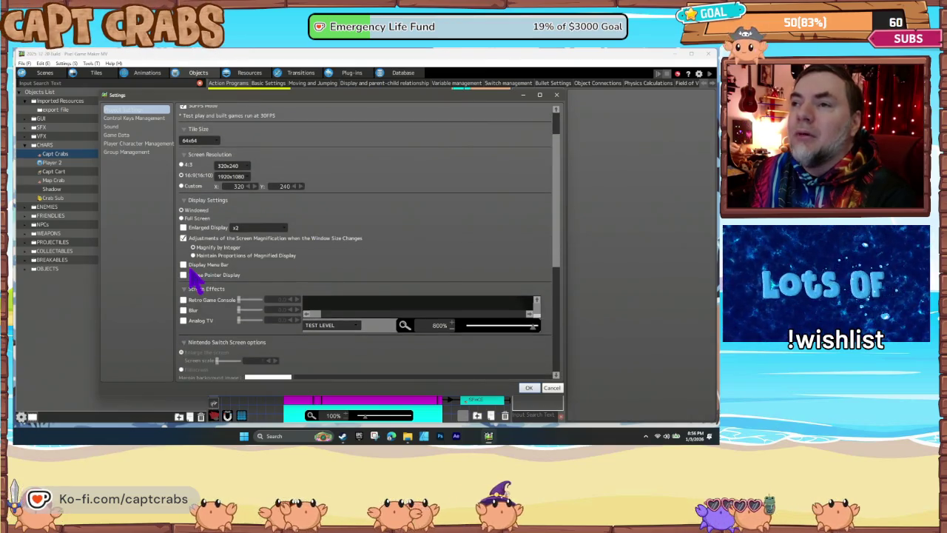
click(528, 389)
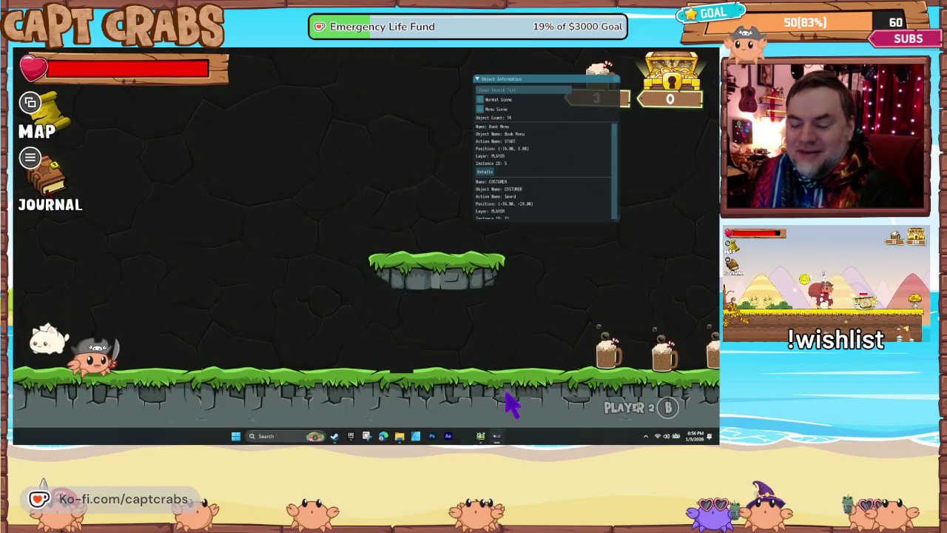
Open the Book Menu details window, place it top-centre and enlarge it to show its variables
click(485, 171)
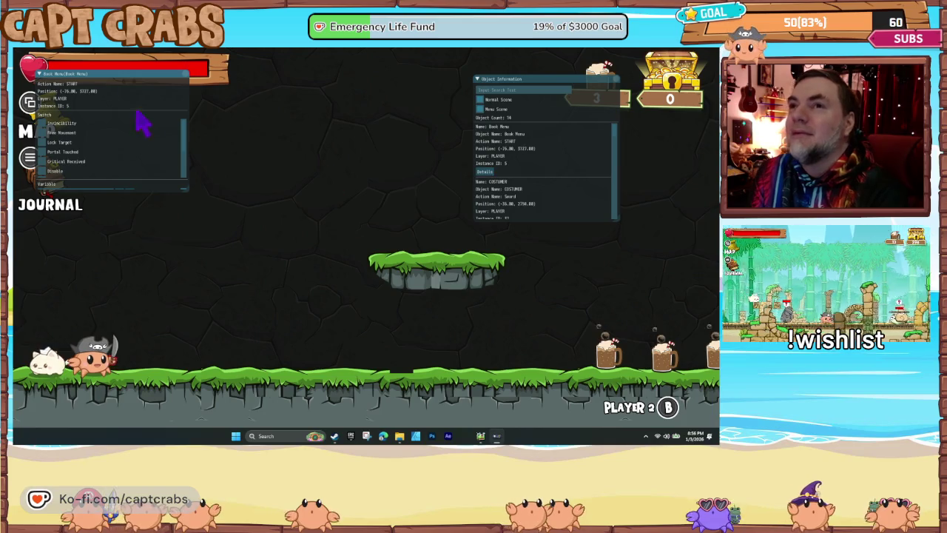
drag(114, 78, 377, 83)
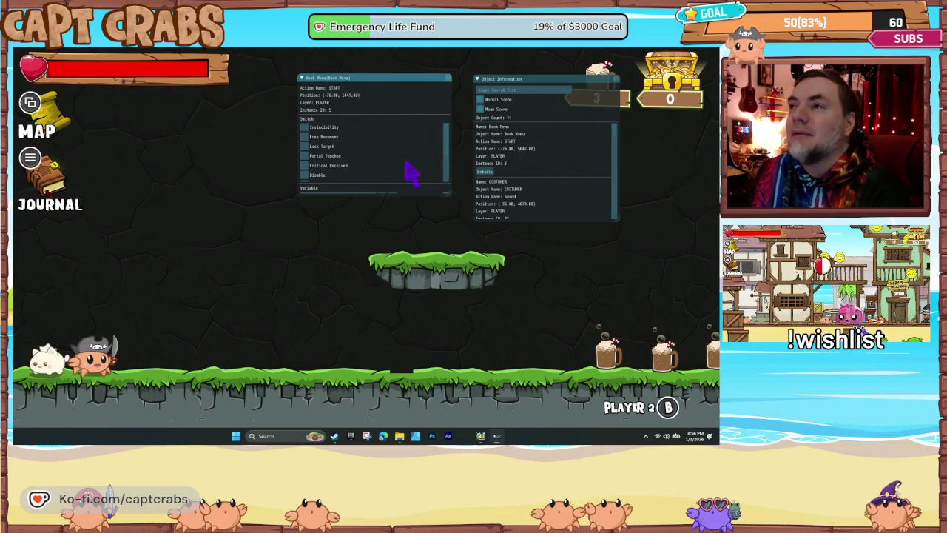
mouse_move(448, 197)
mouse_down()
mouse_move(468, 426)
mouse_move(476, 423)
mouse_up()
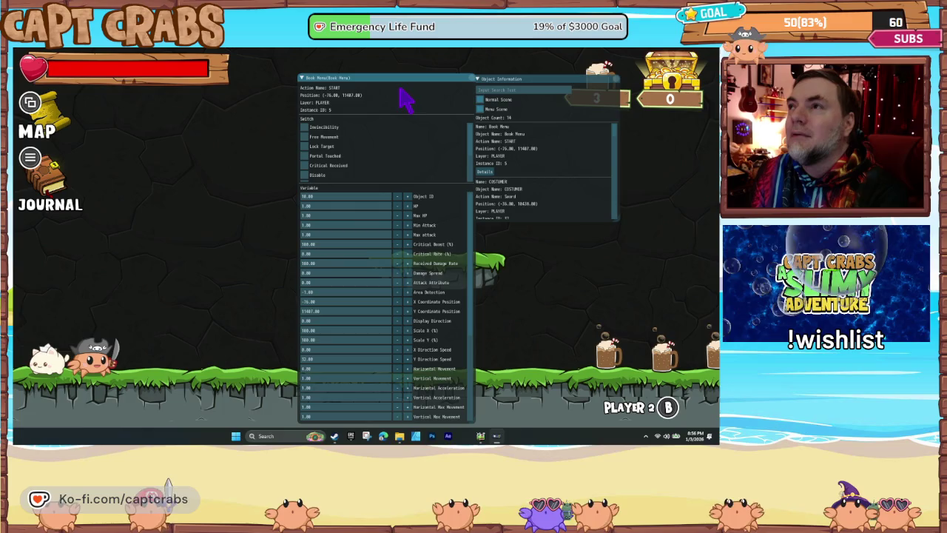
drag(397, 83, 411, 72)
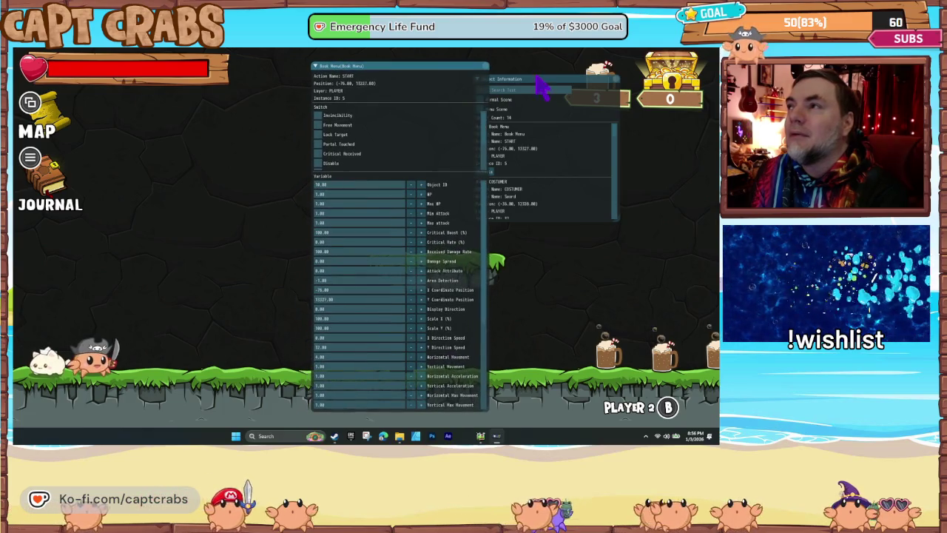
Move Object Information to the top-right corner, review Book Menu's variables, then close that window
drag(544, 79, 634, 67)
drag(470, 76, 537, 69)
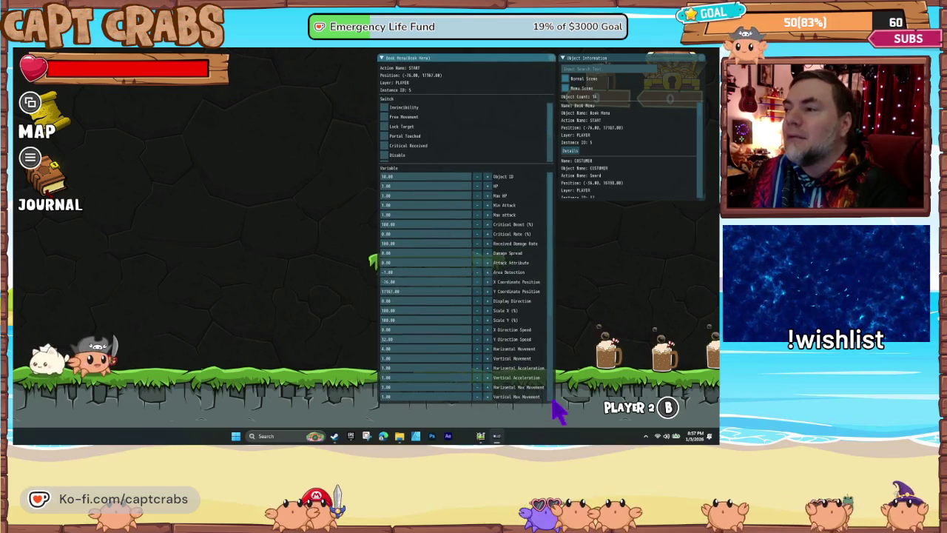
drag(555, 413, 562, 433)
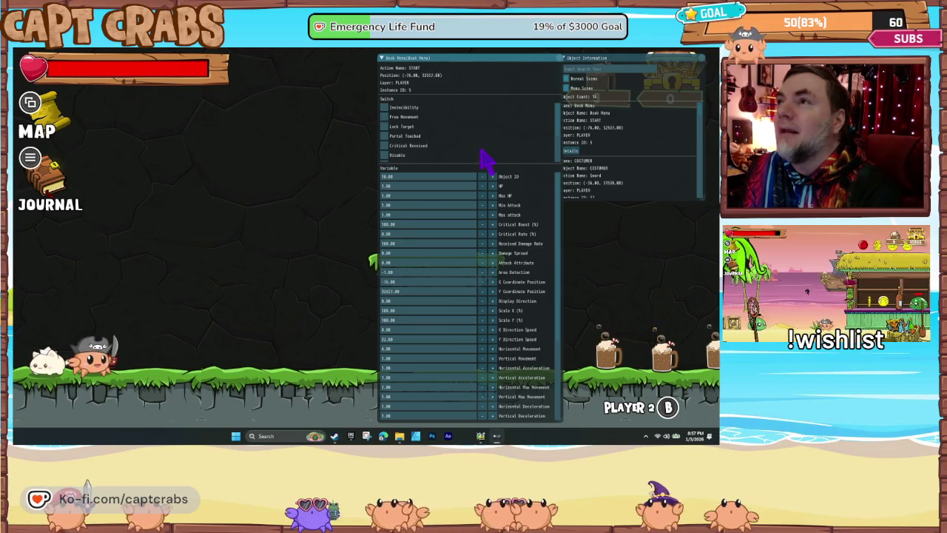
click(560, 59)
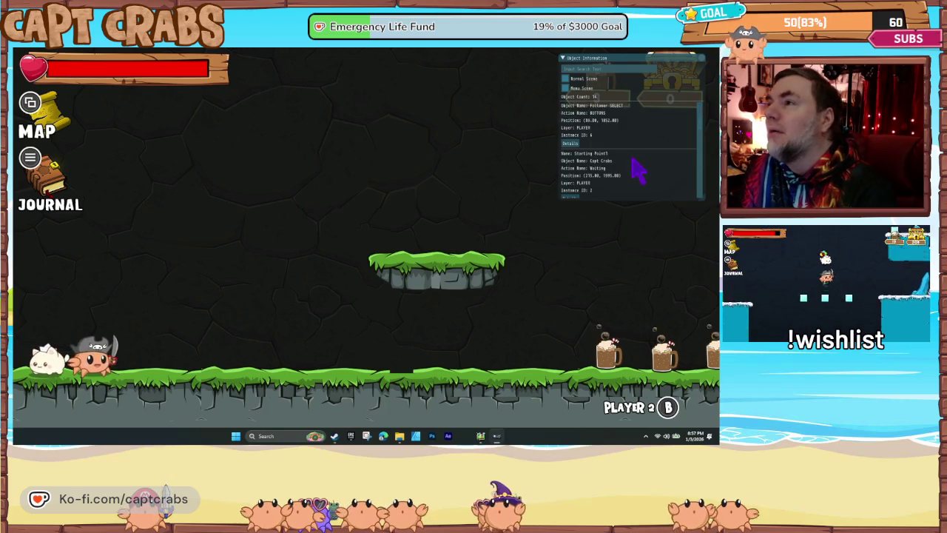
scroll(628, 171, down, 1)
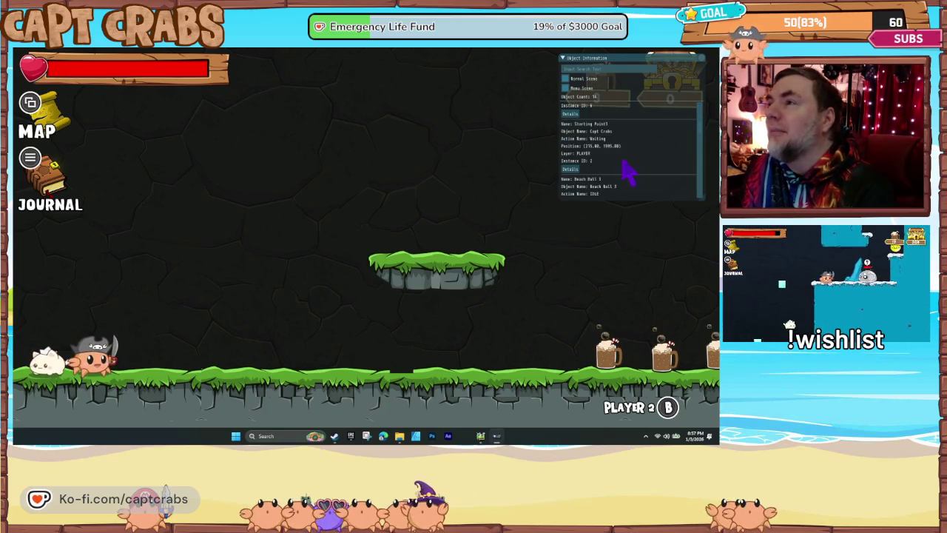
Open Capt Crabs' details, place the window centre-top and scroll to horizontal deceleration 0.01
click(570, 171)
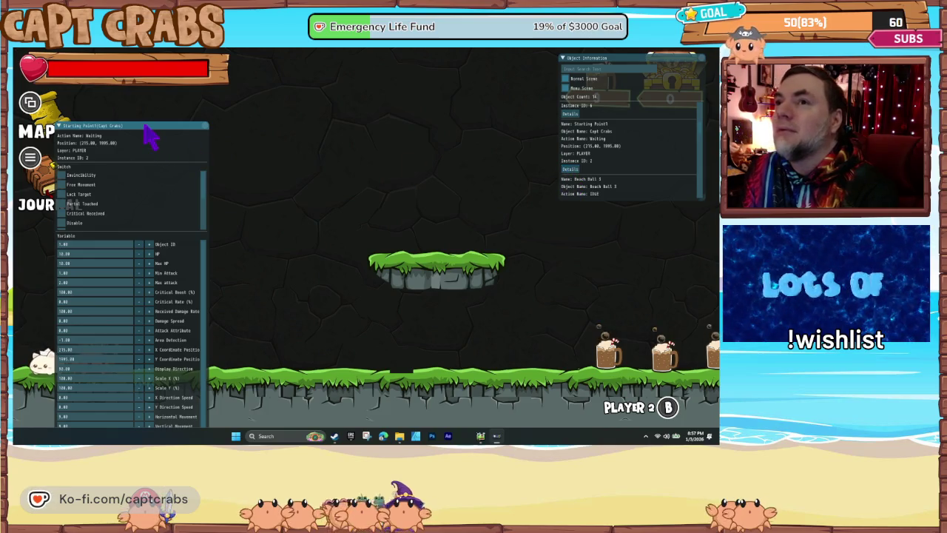
mouse_move(145, 126)
mouse_down()
mouse_move(468, 87)
mouse_move(490, 53)
mouse_up()
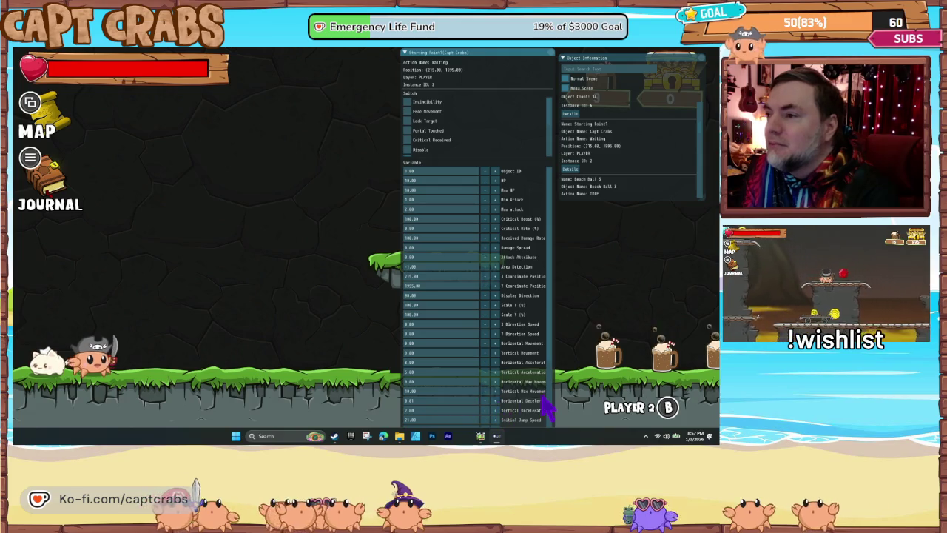
scroll(540, 403, down, 3)
scroll(539, 406, down, 1)
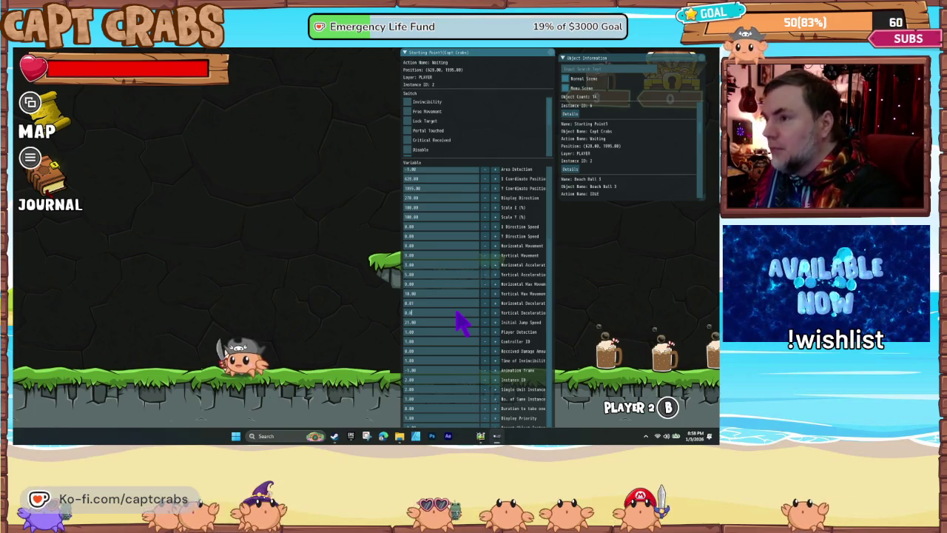
Open and close the journal, then walk Capt Crabs left and right across the cave
key(j)
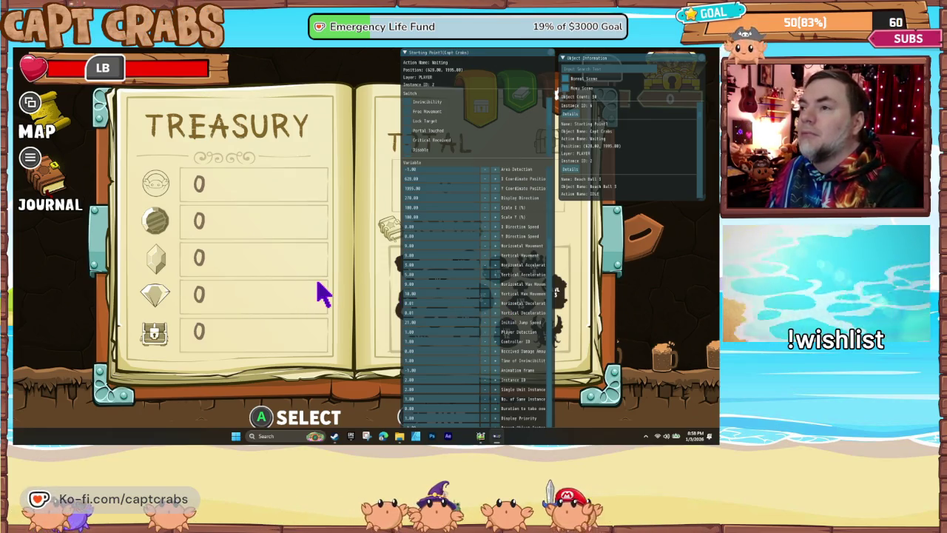
key(Escape)
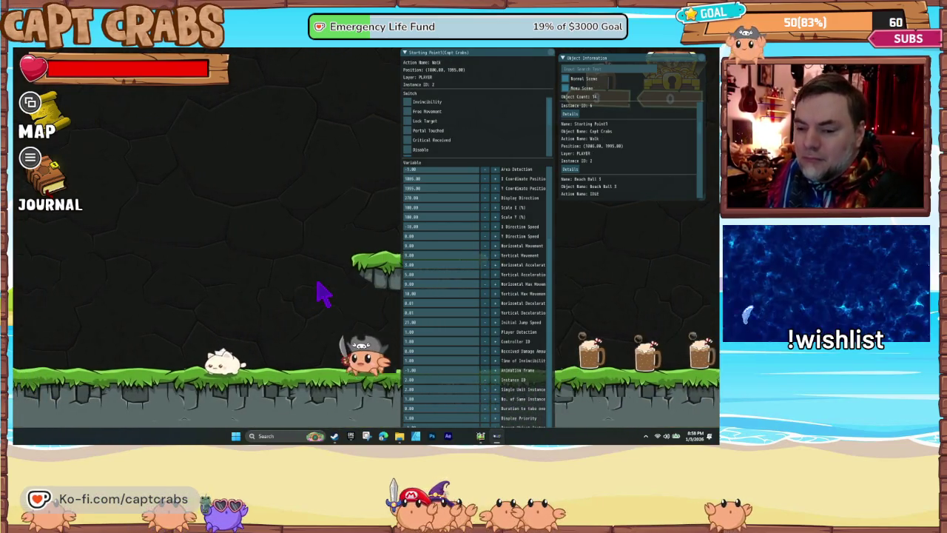
key(Left)
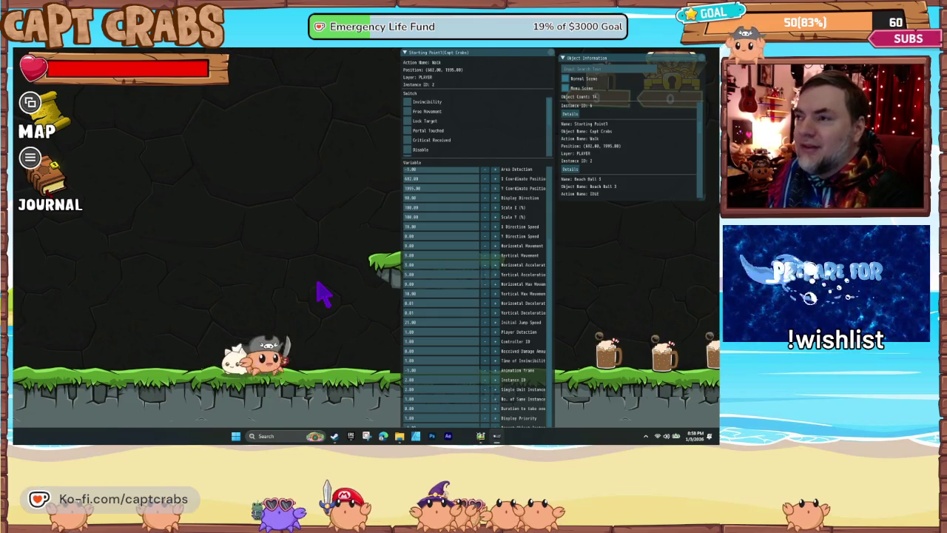
key(Right)
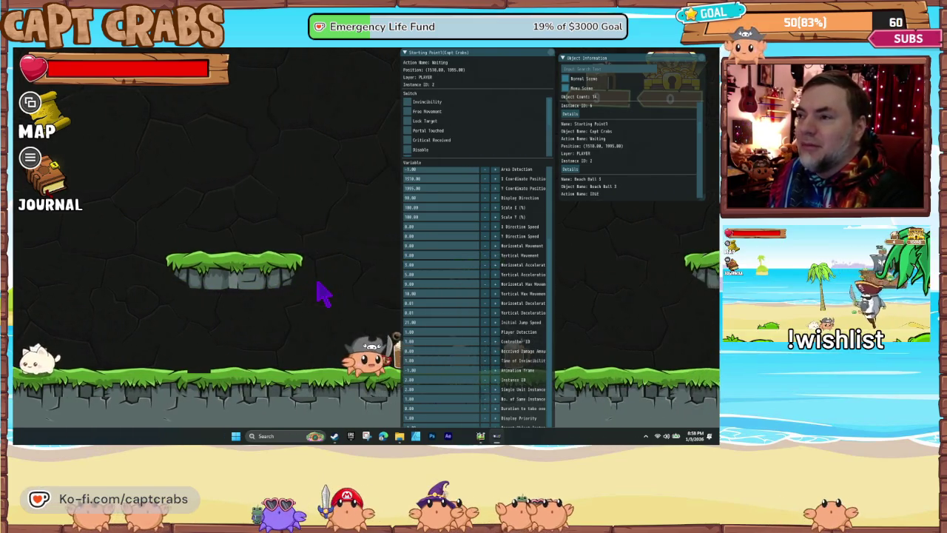
key(Right)
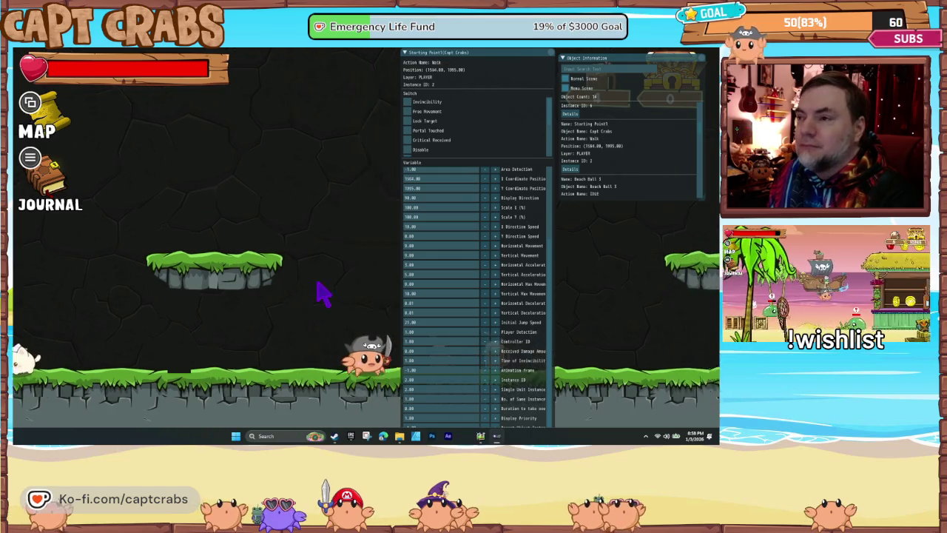
key(Right)
key(Left)
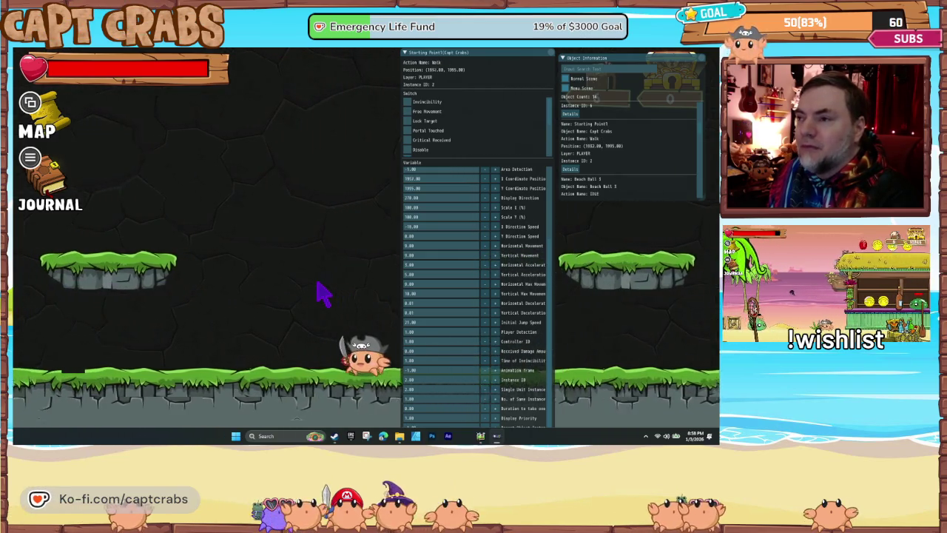
key(Right)
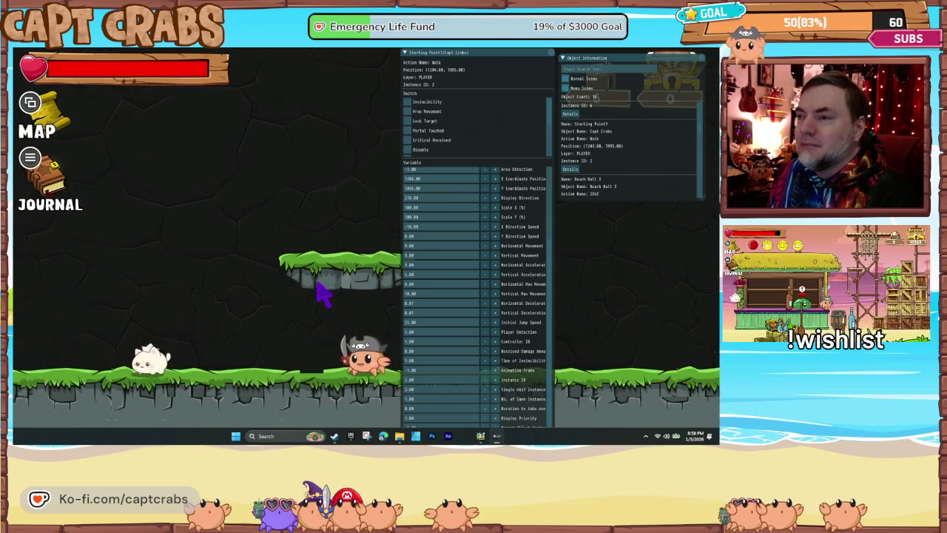
key(Left)
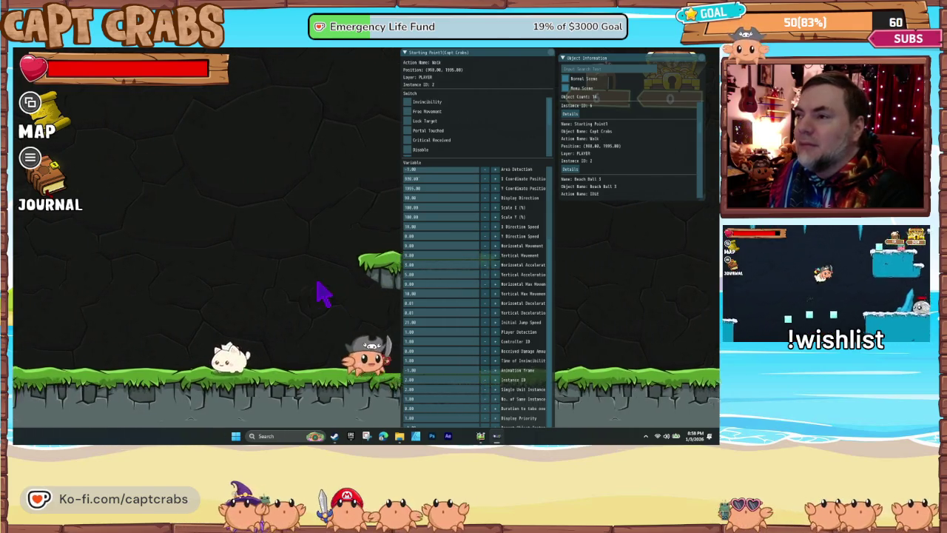
key(Right)
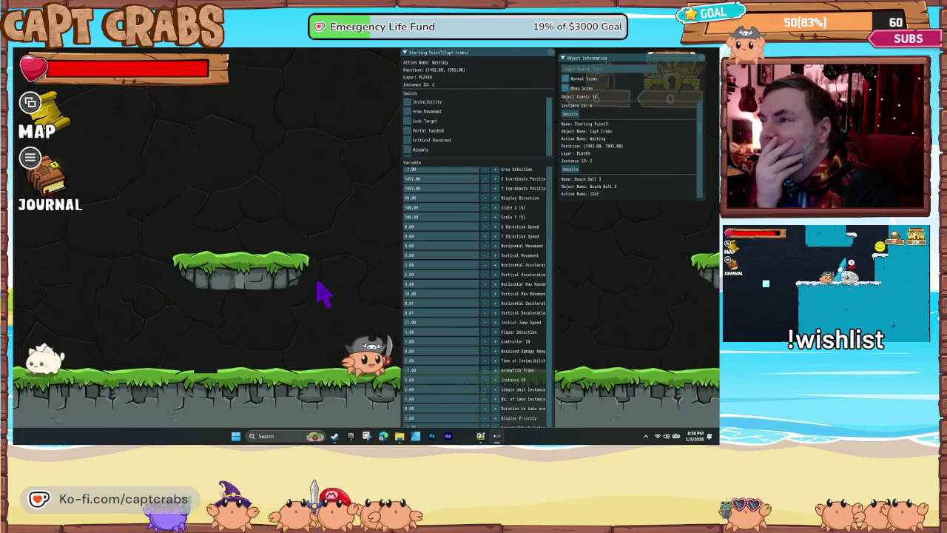
key(Left)
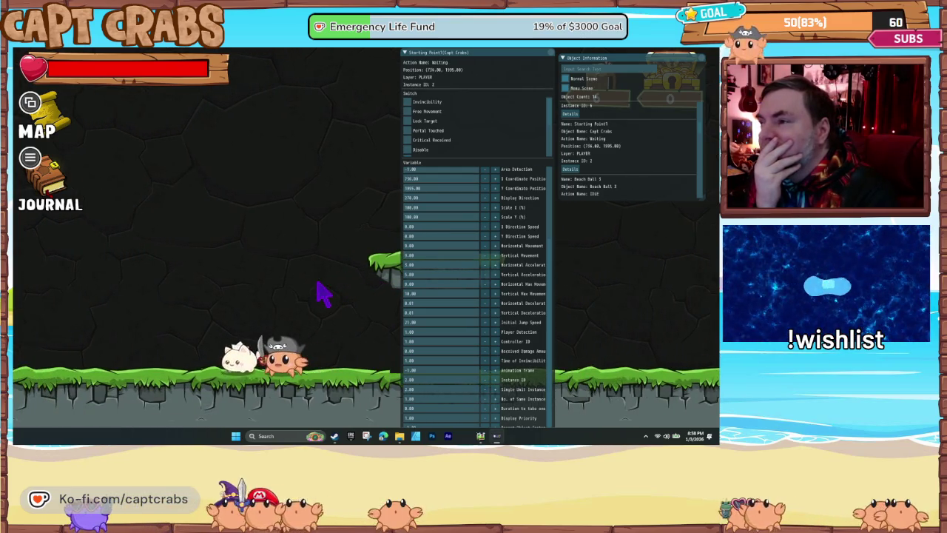
key(Right)
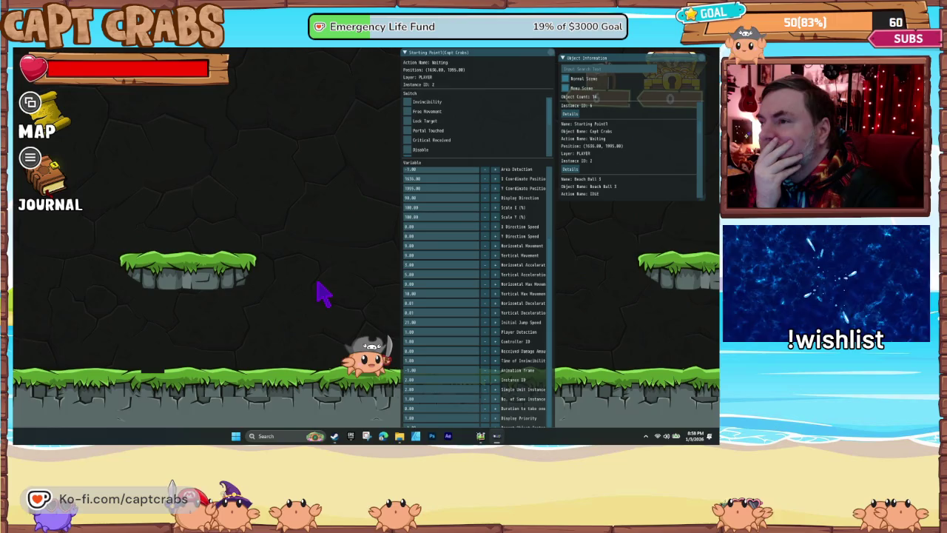
key(Left)
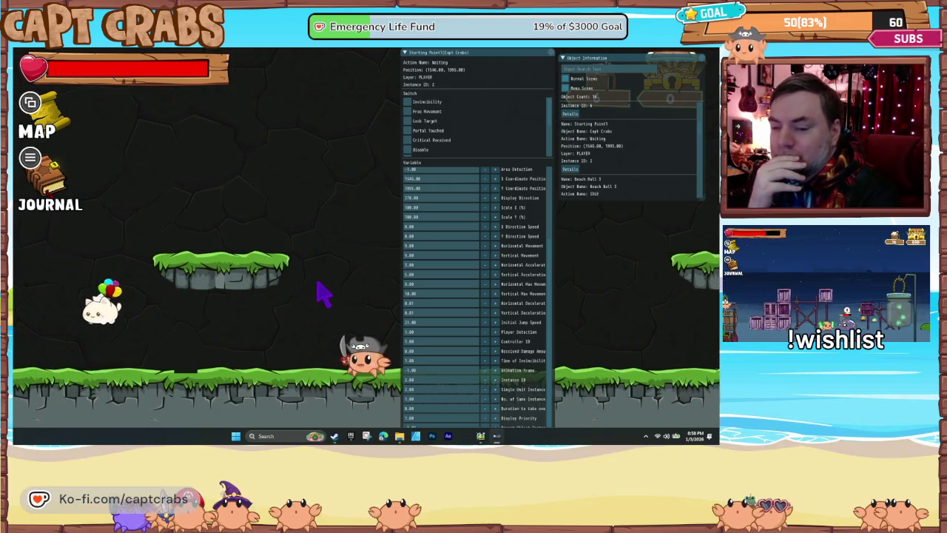
key(Left)
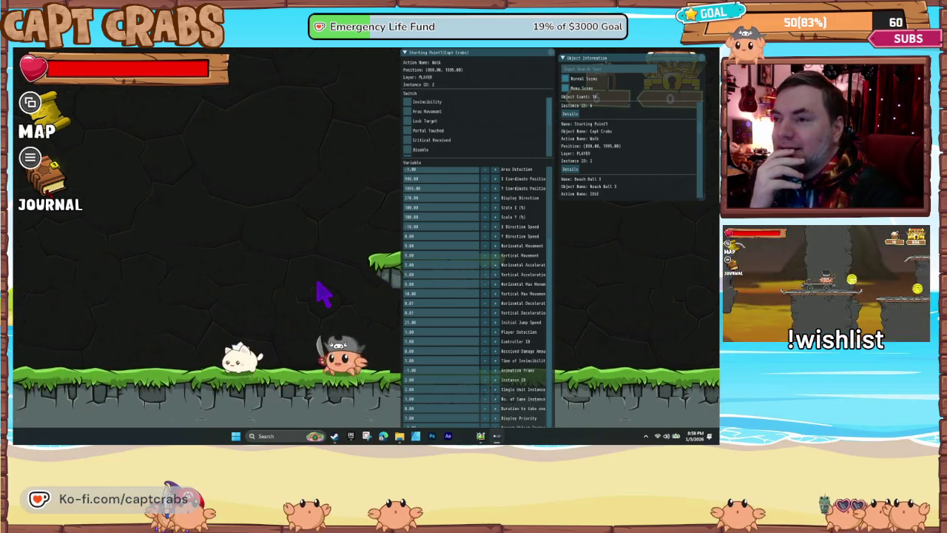
key(Right)
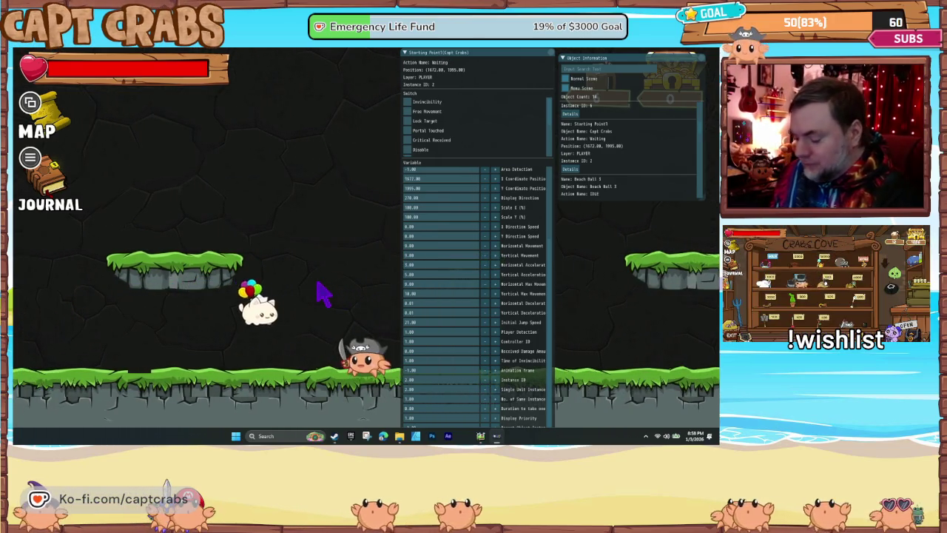
Jump Capt Crabs onto the grass platform, drop back to the ground and walk right
key(space)
key(Right)
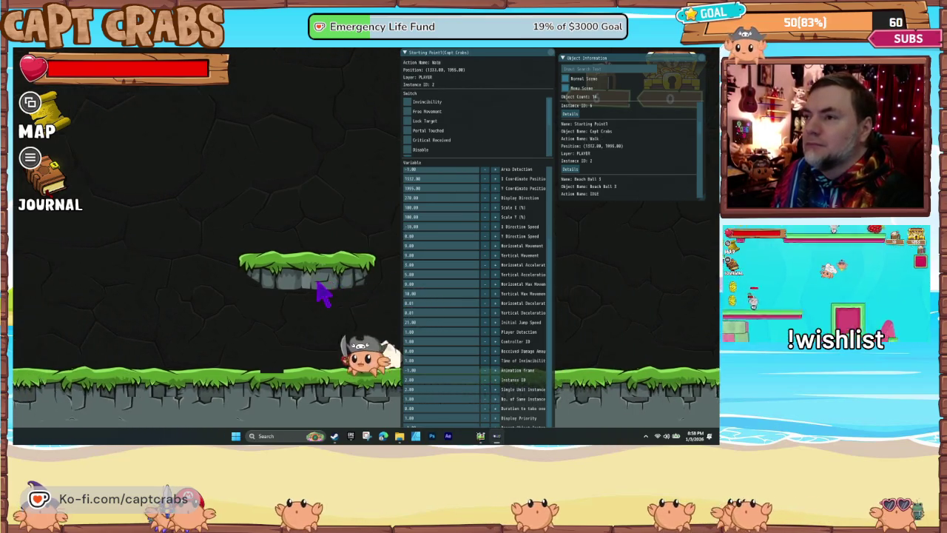
key(Left)
key(space)
key(Right)
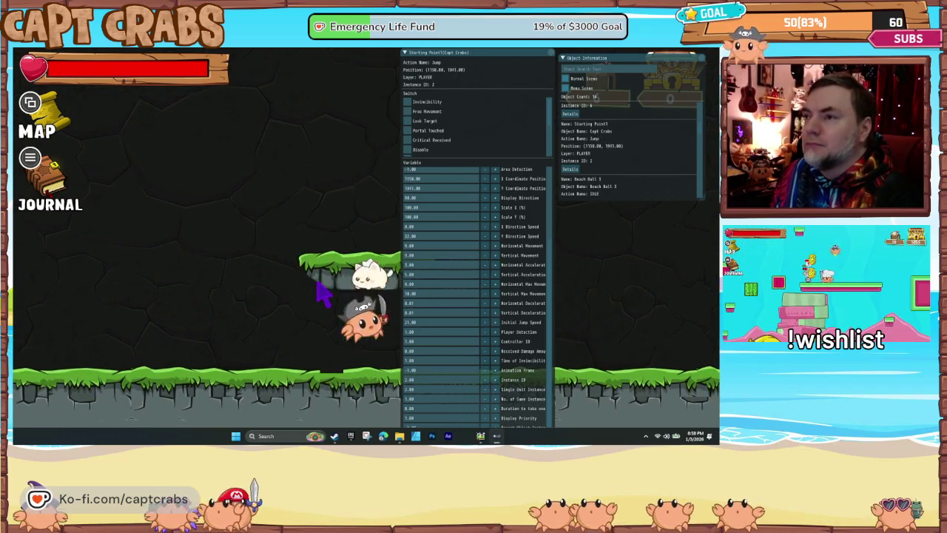
key(Right)
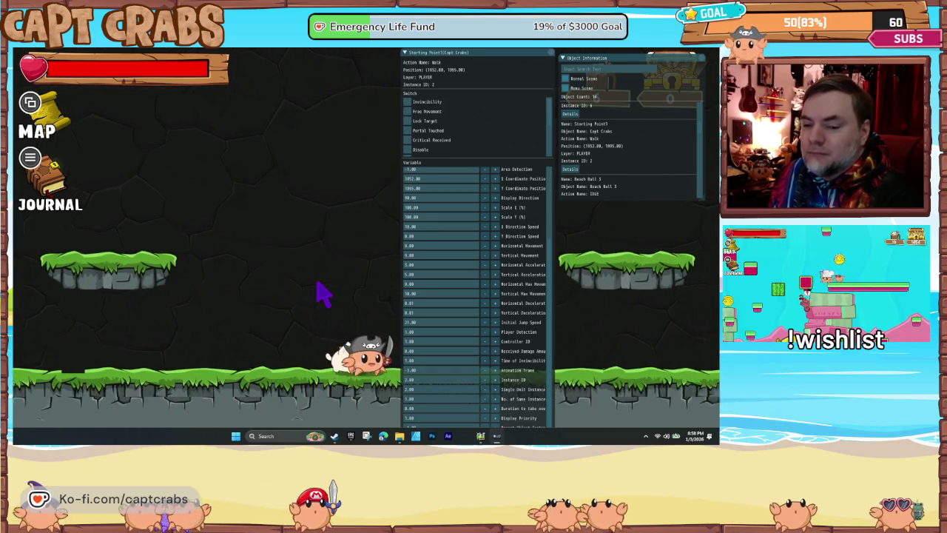
key(Right)
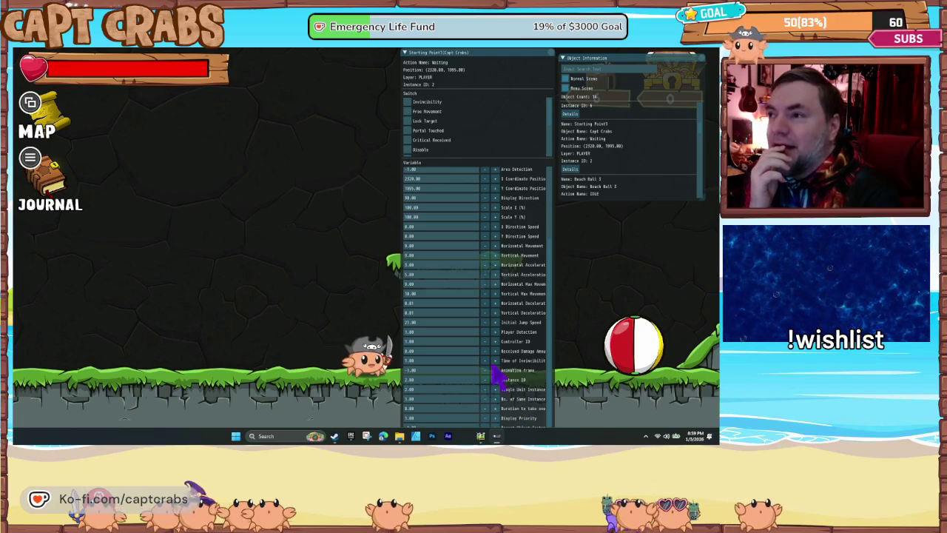
Change Capt Crabs' Vertical Max Movement from 10.00 to 1
click(427, 295)
key(BackSpace)
key(BackSpace)
key(BackSpace)
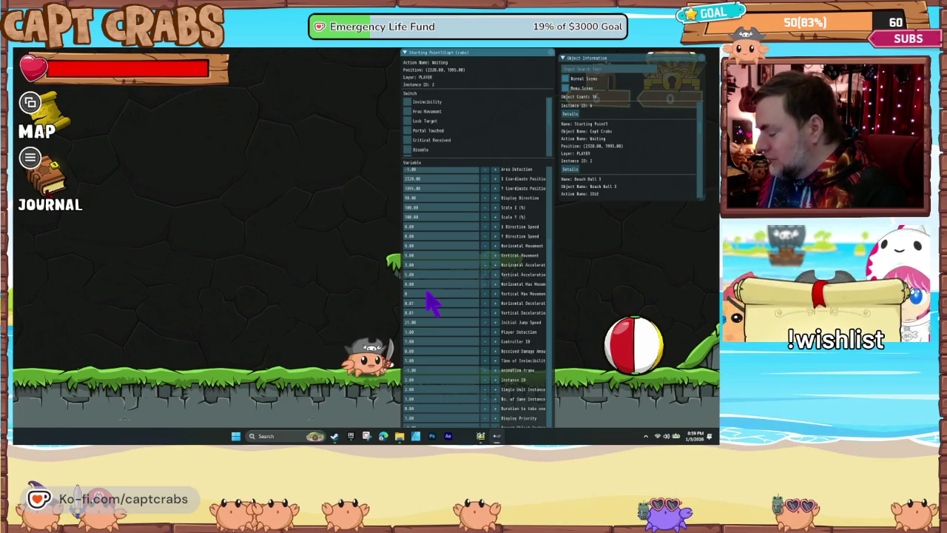
text(1)
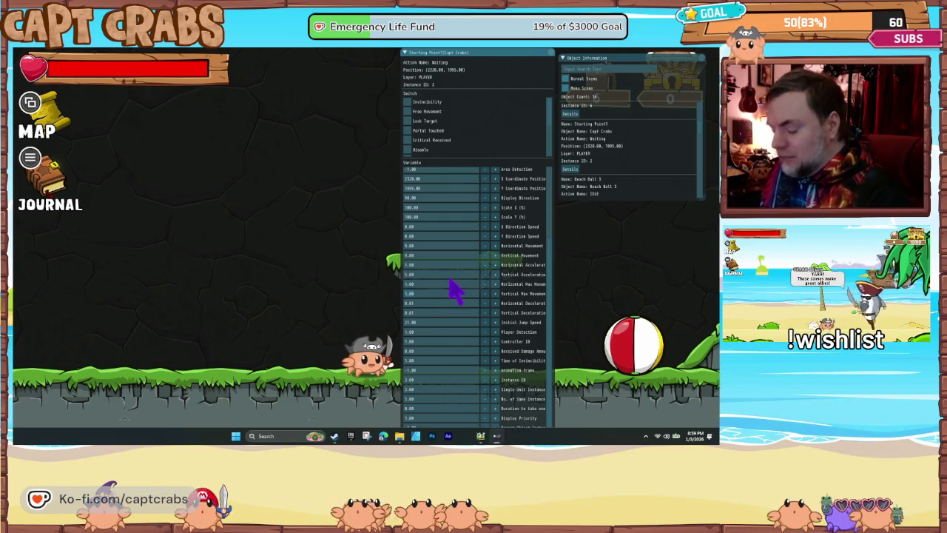
Walk the crab left and right to test it, then scroll the Variable list to the top
key(Left)
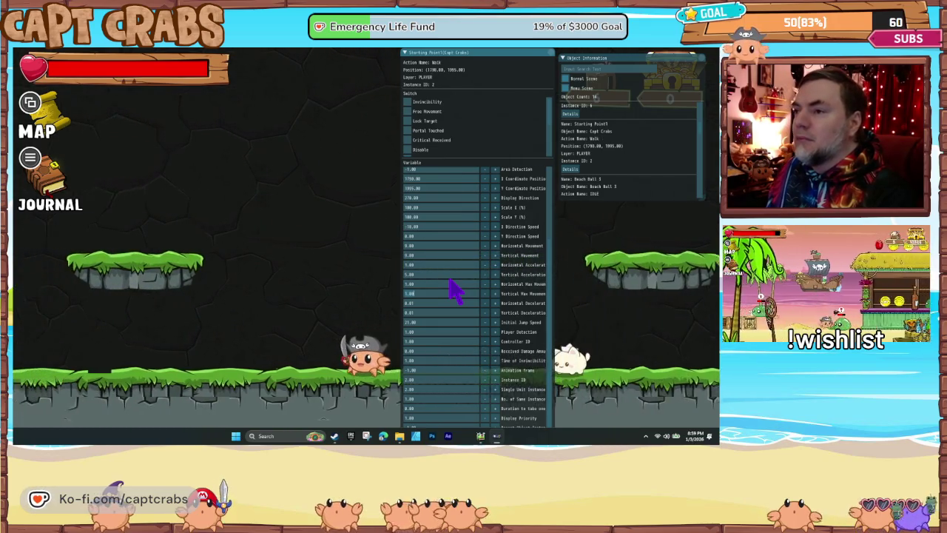
key(Left)
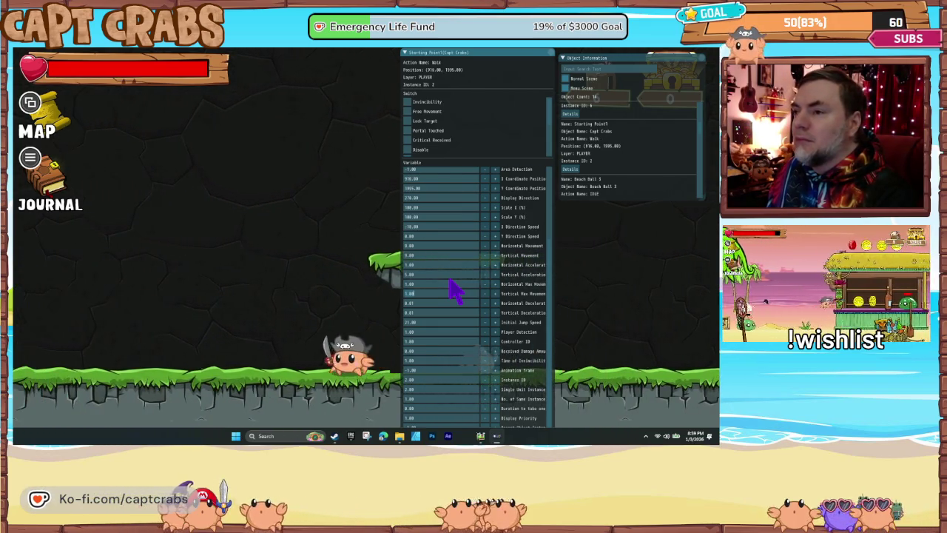
key(Right)
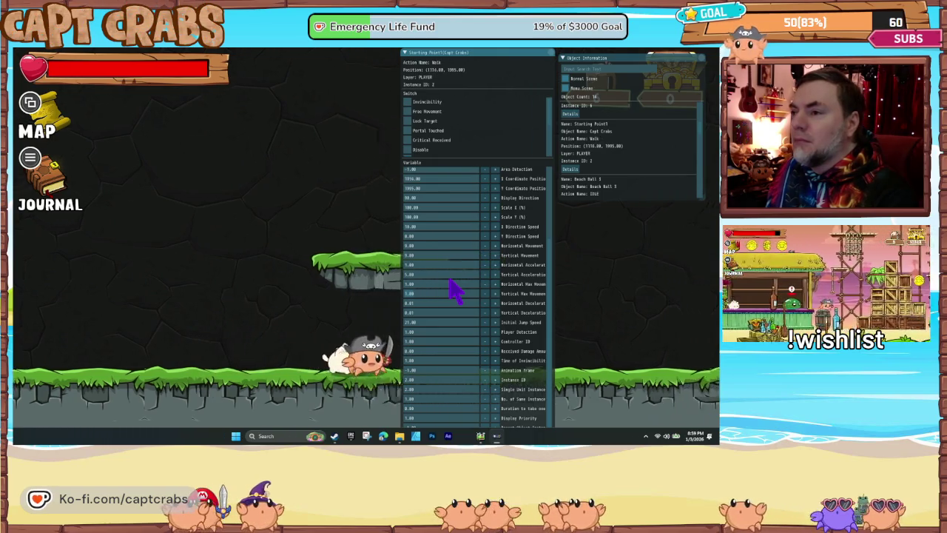
key(Right)
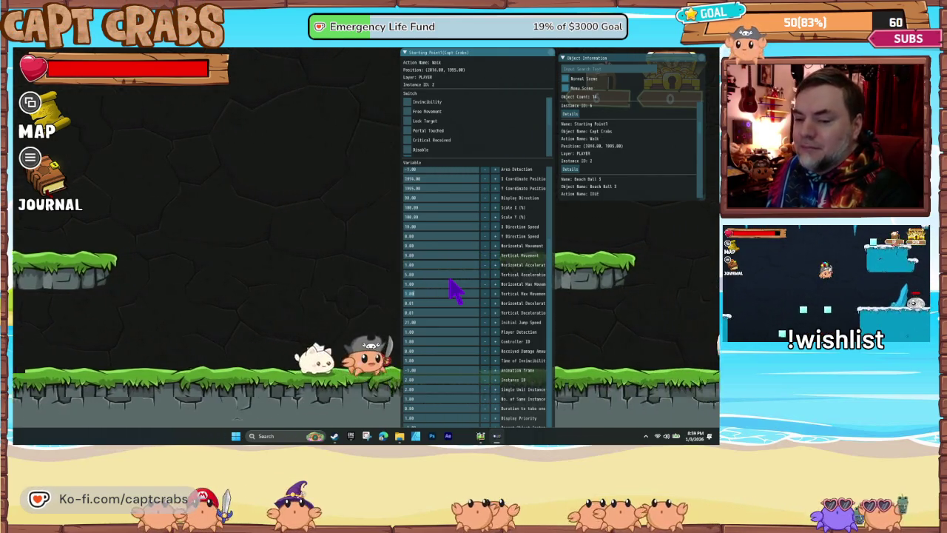
key(Left)
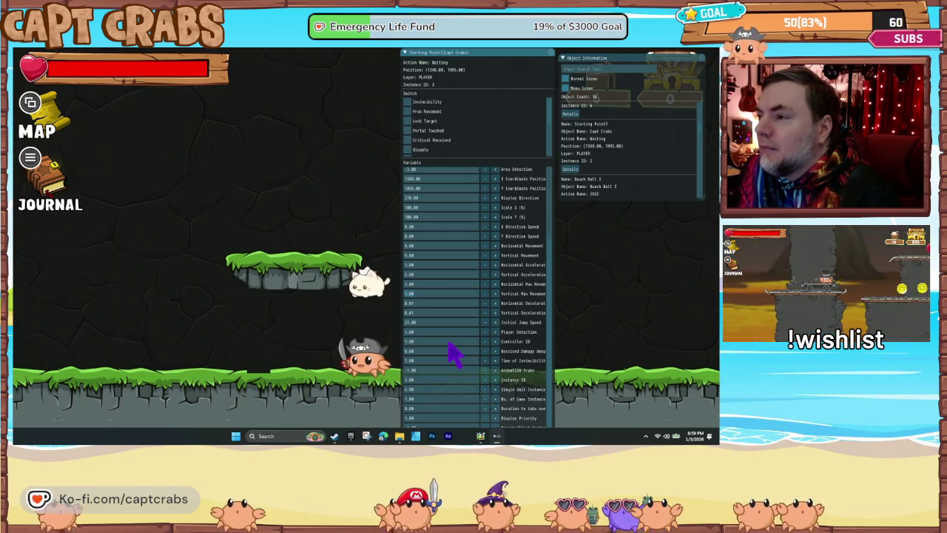
scroll(454, 356, up, 1)
scroll(454, 355, up, 3)
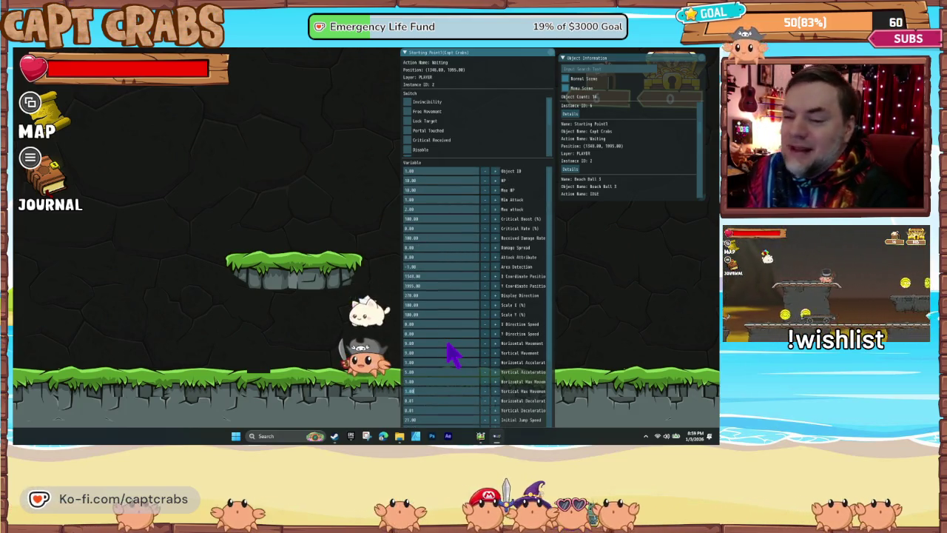
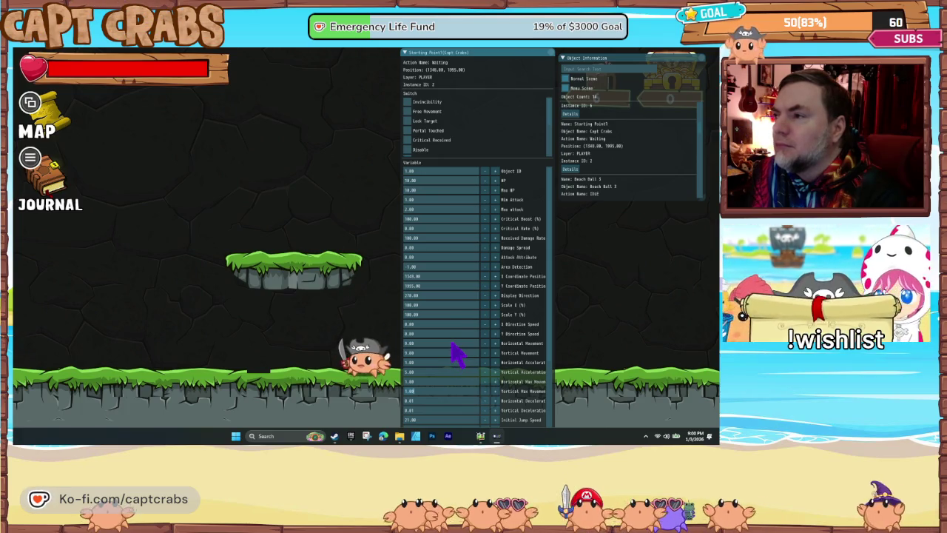
Walk Capt Crabs left and right across the test level toward the beach ball
scroll(455, 374, down, 3)
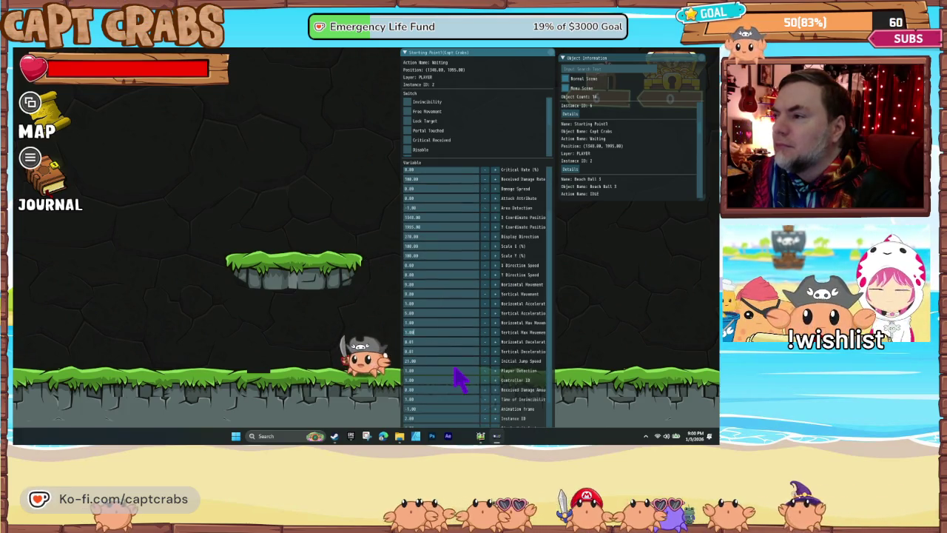
scroll(455, 374, down, 1)
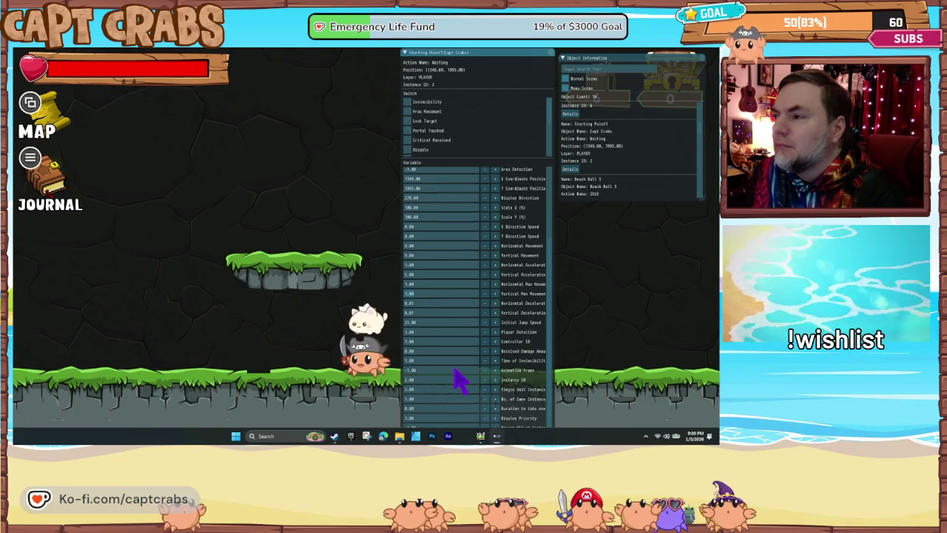
scroll(459, 381, up, 3)
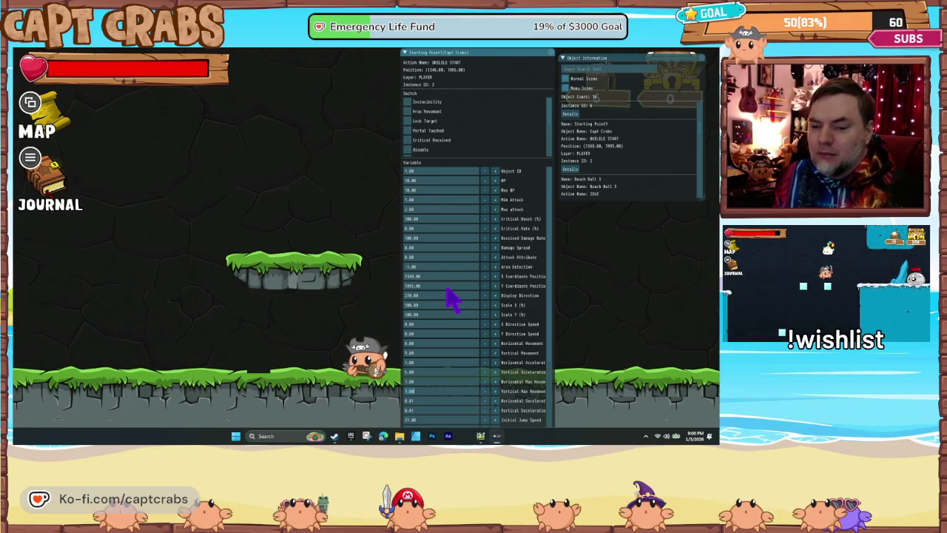
key(Left)
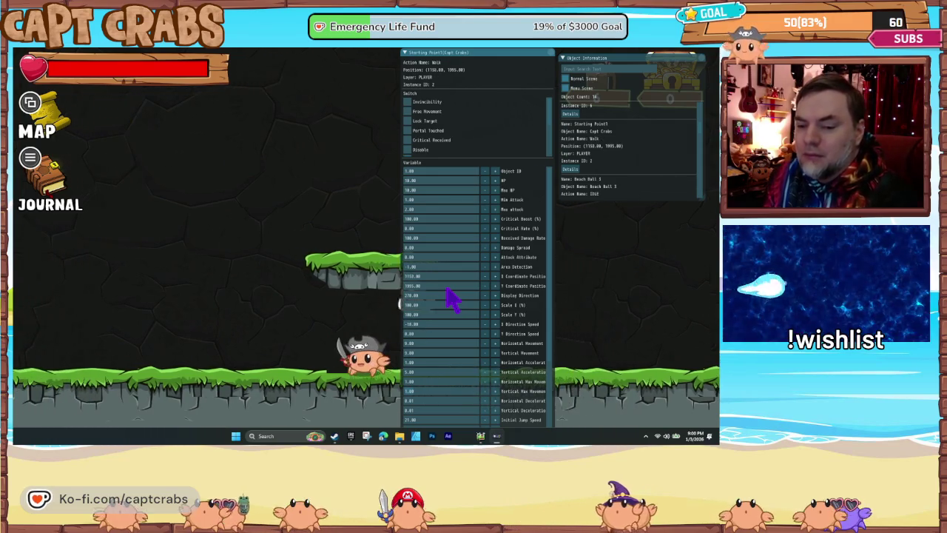
key(Left)
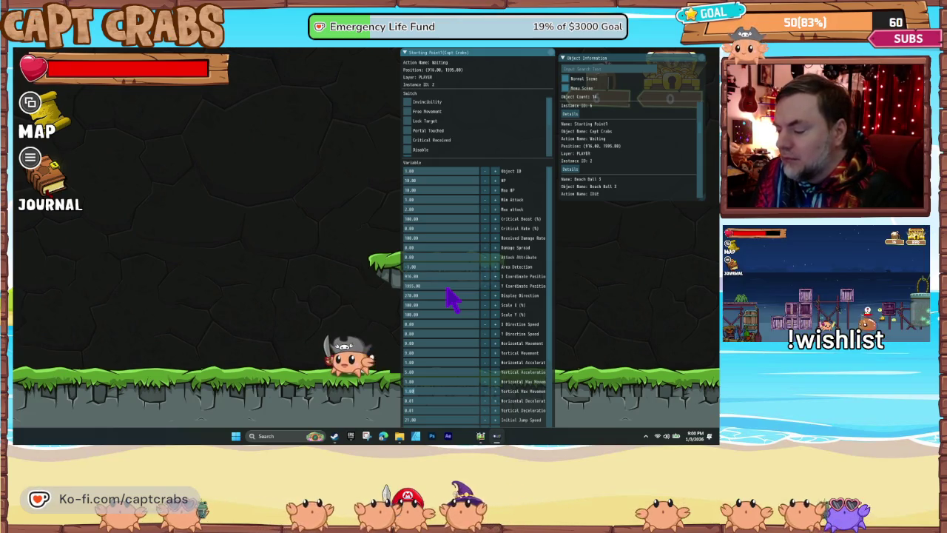
key(Right)
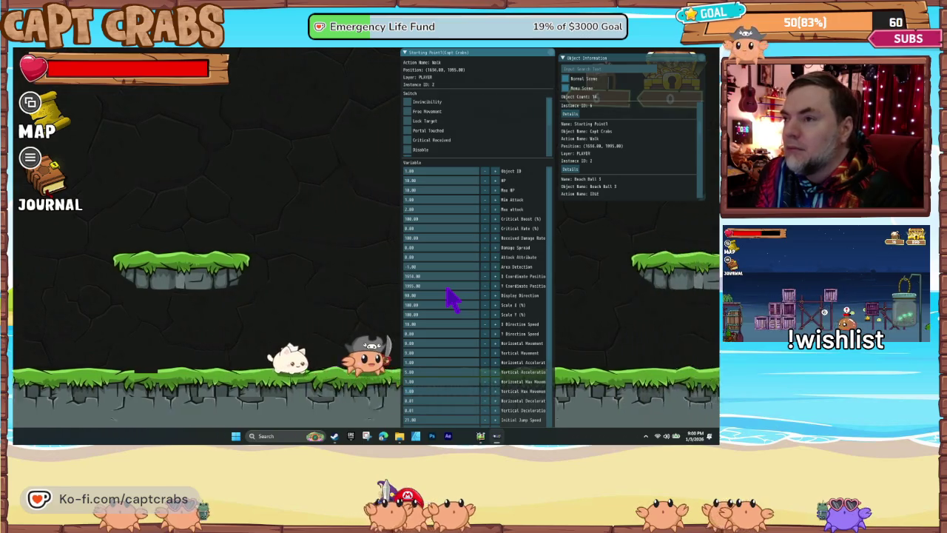
key(Left)
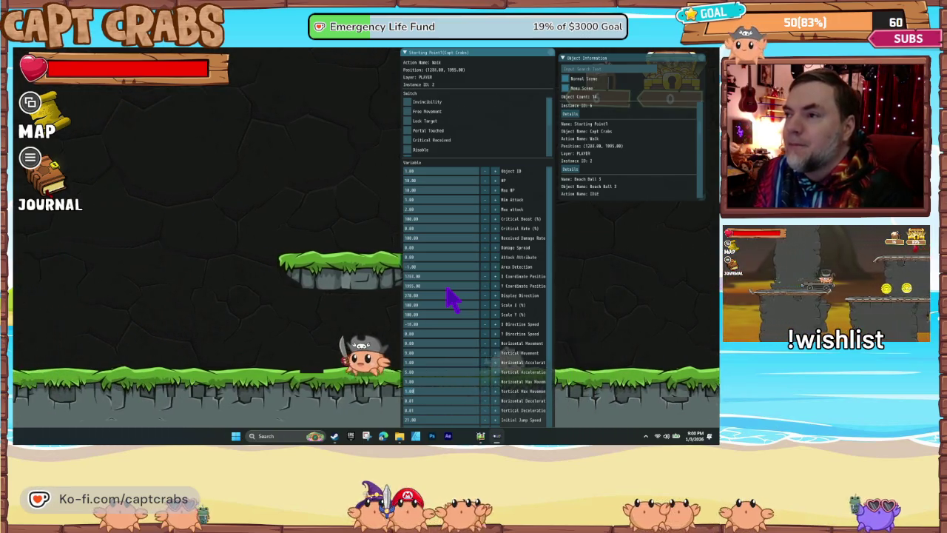
key(Right)
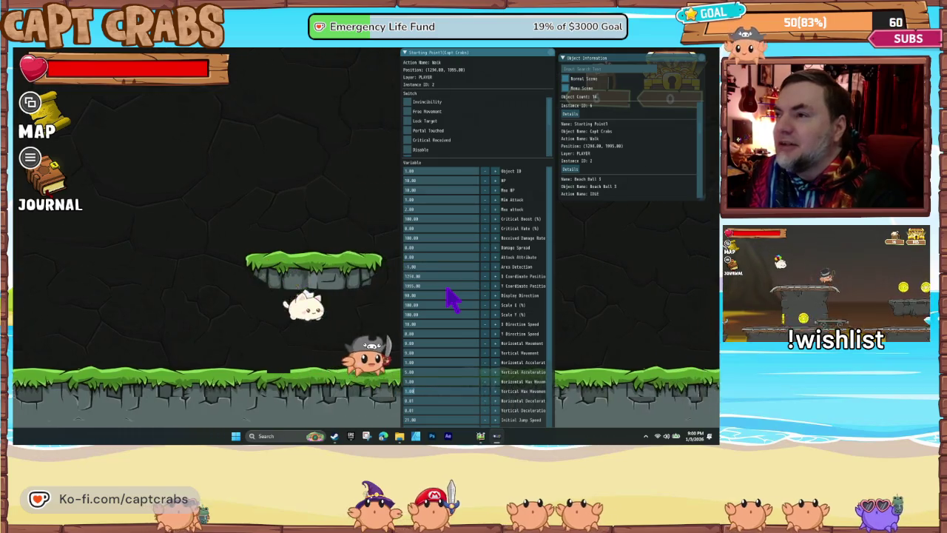
key(Right)
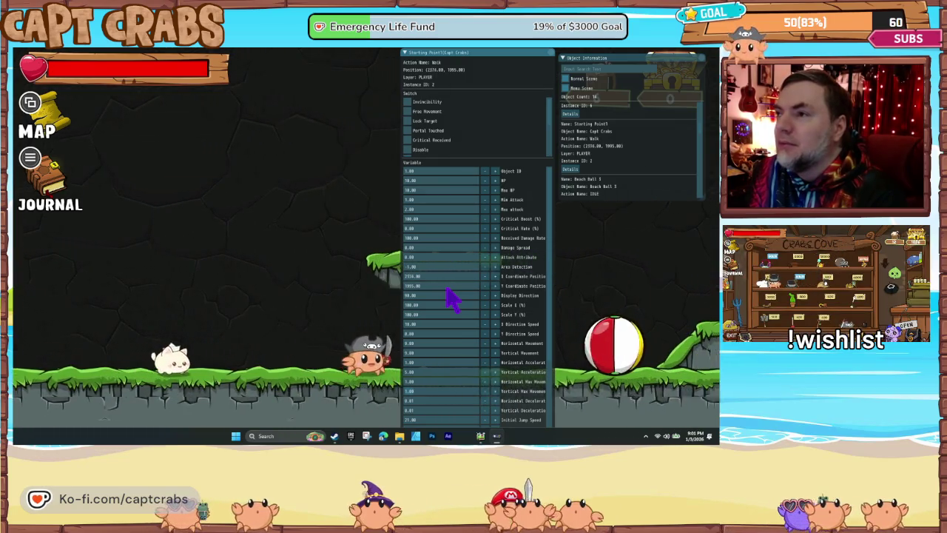
key(Left)
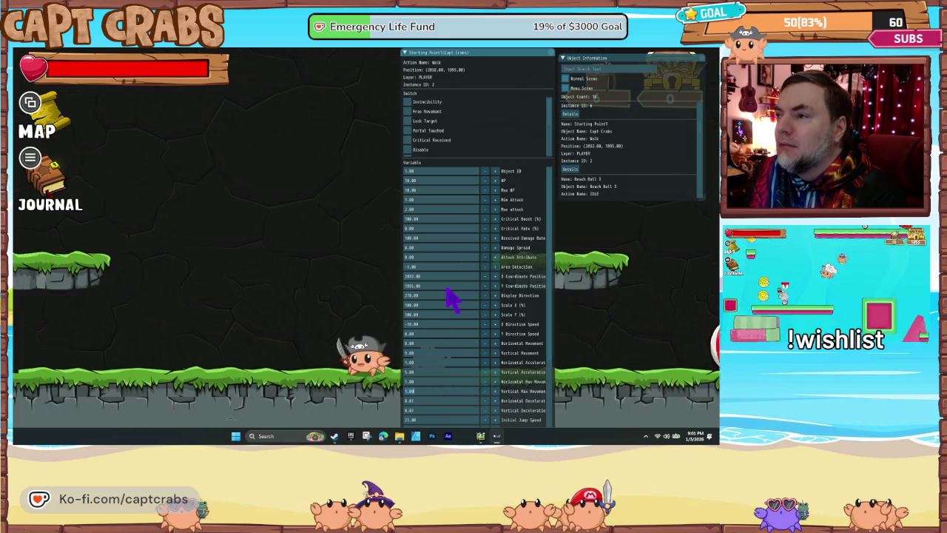
key(Left)
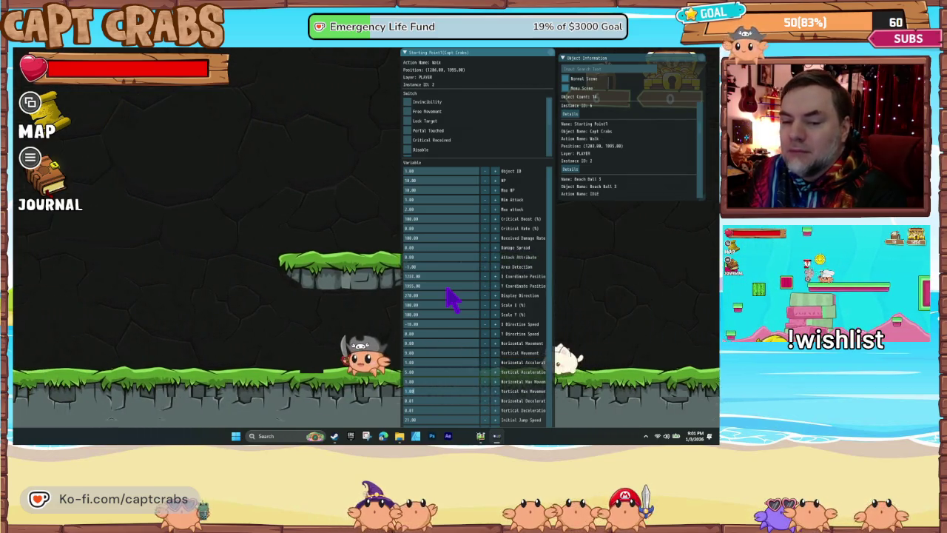
key(Right)
key(Left)
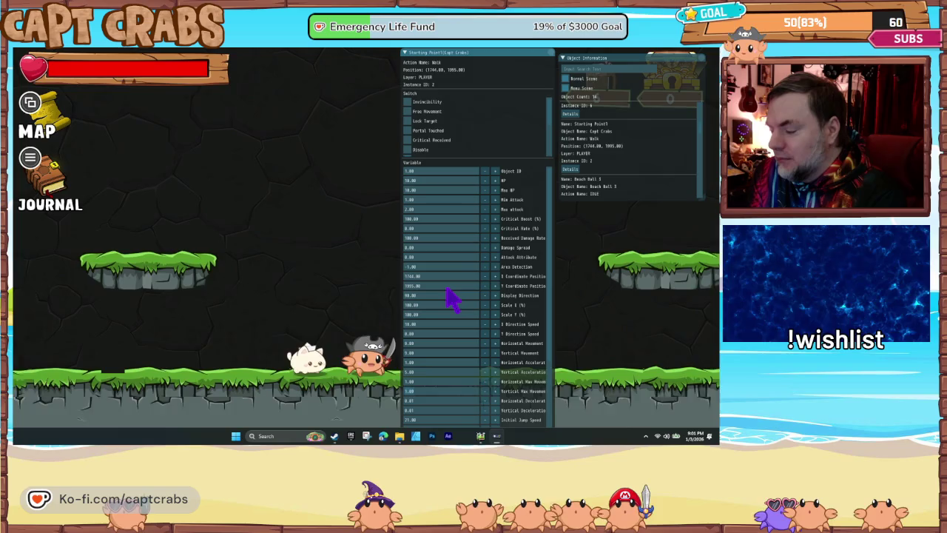
key(Right)
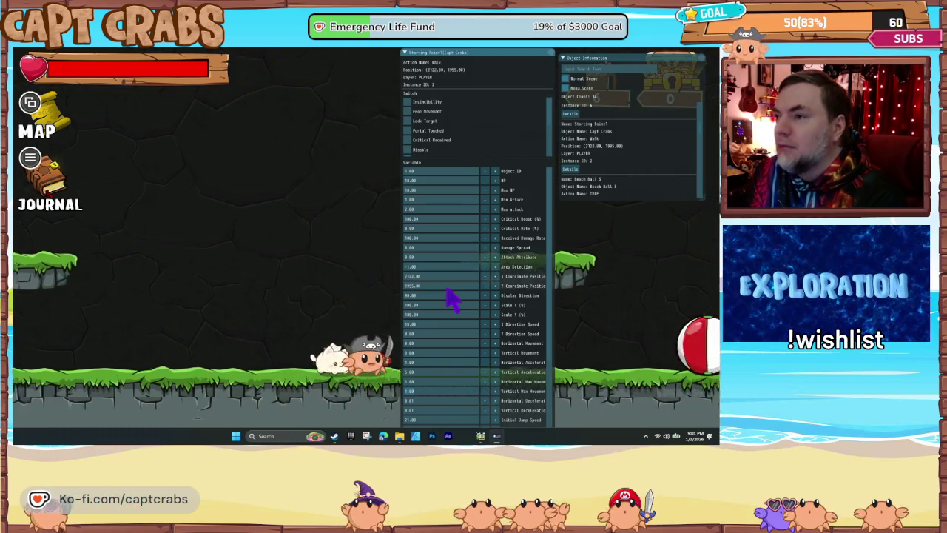
key(Left)
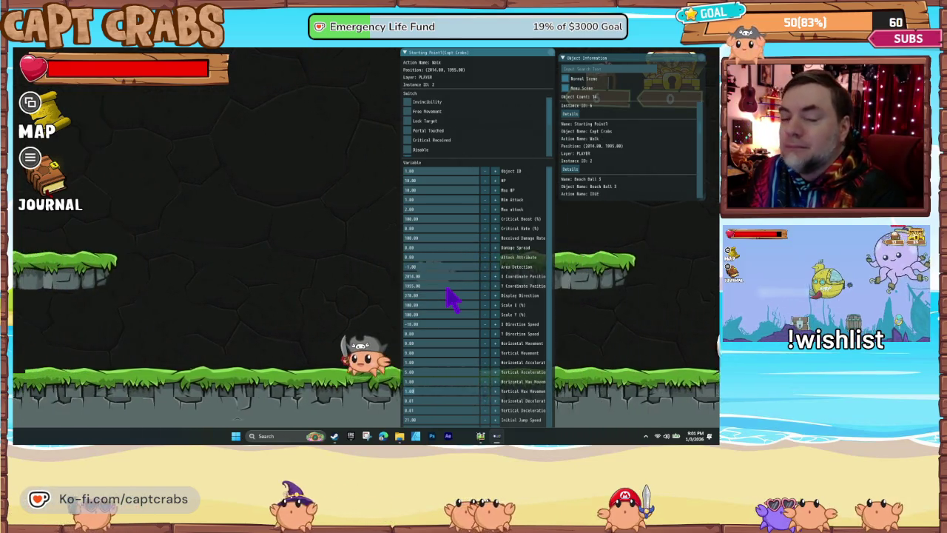
key(Left)
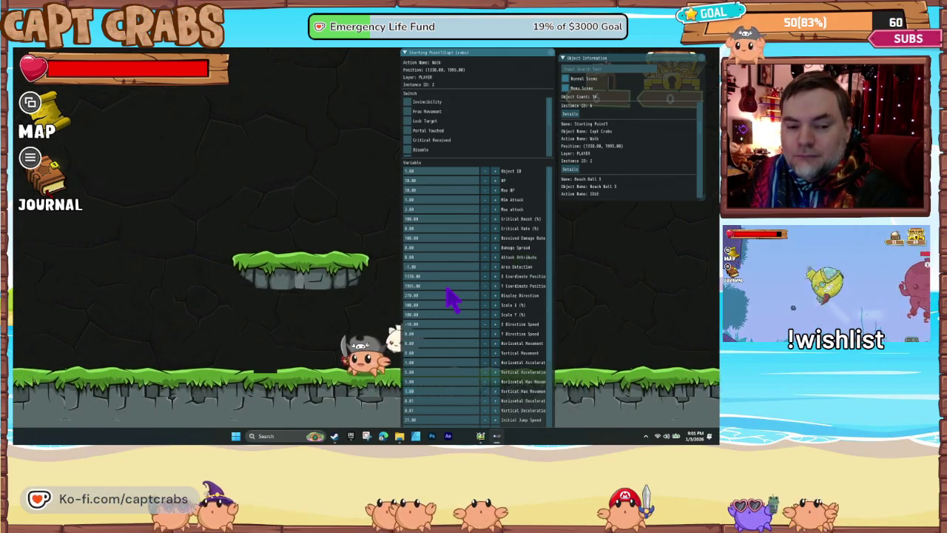
key(Left)
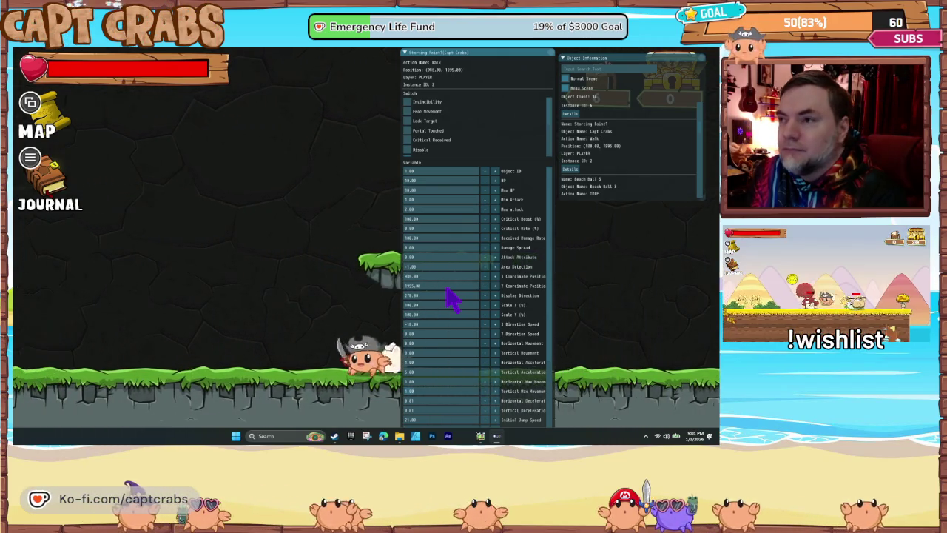
key(Right)
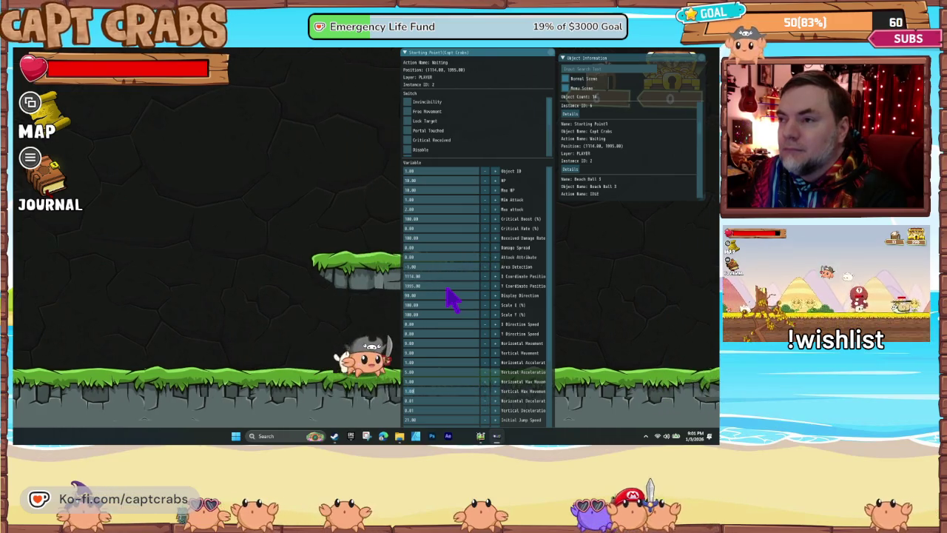
key(Left)
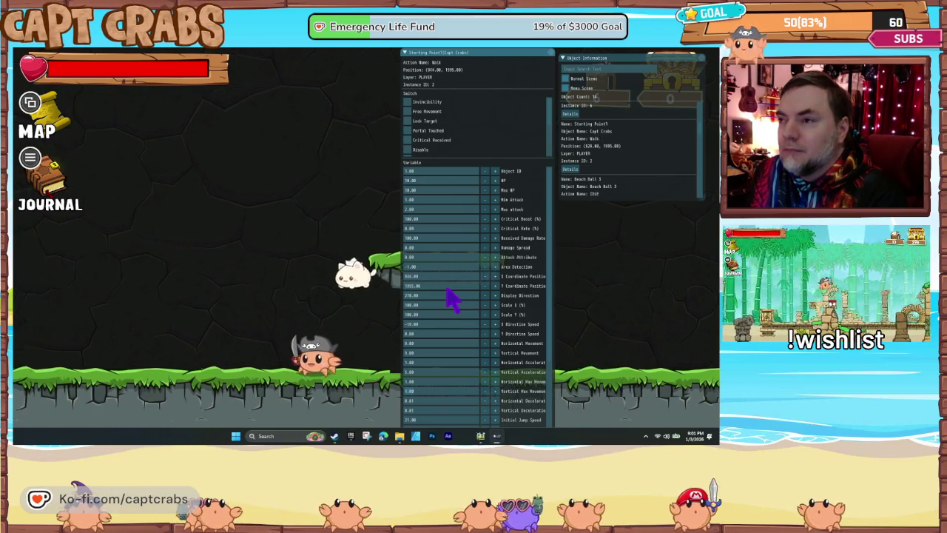
key(Right)
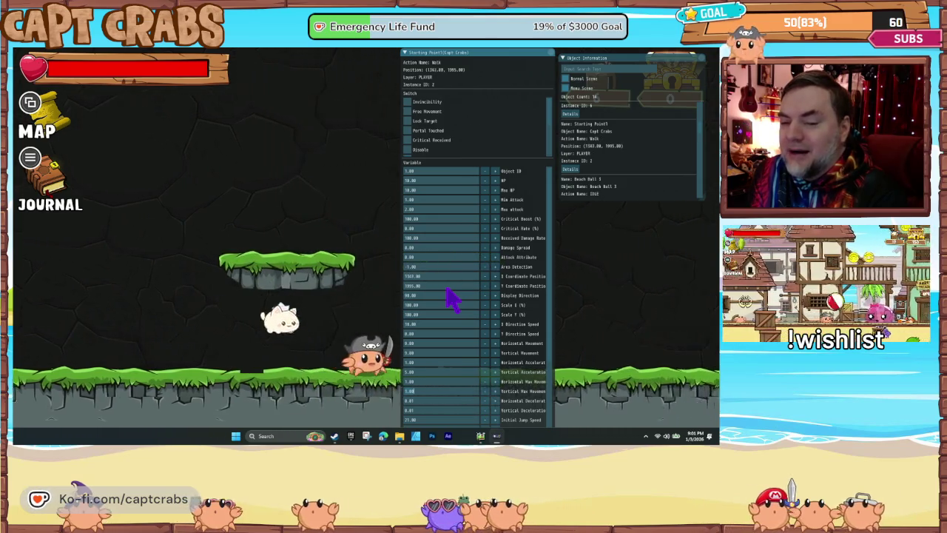
key(Left)
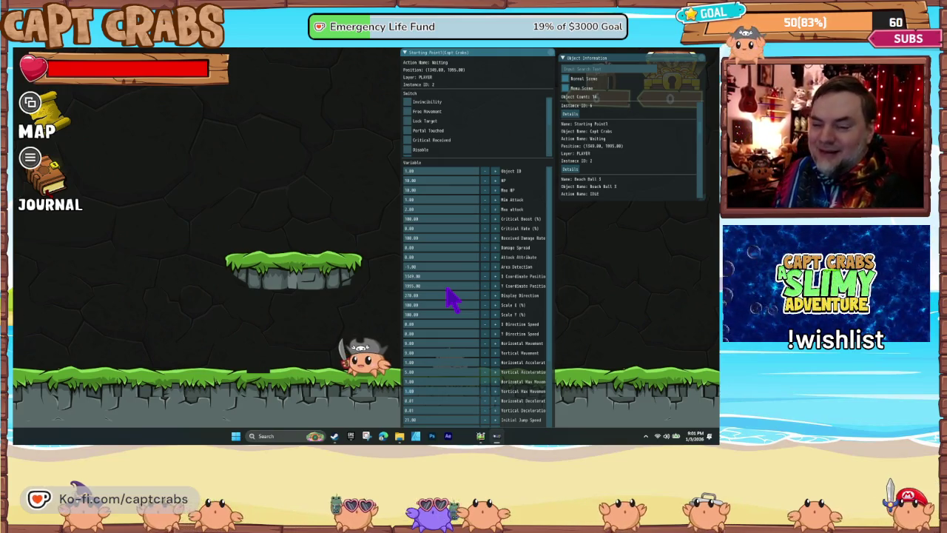
key(Left)
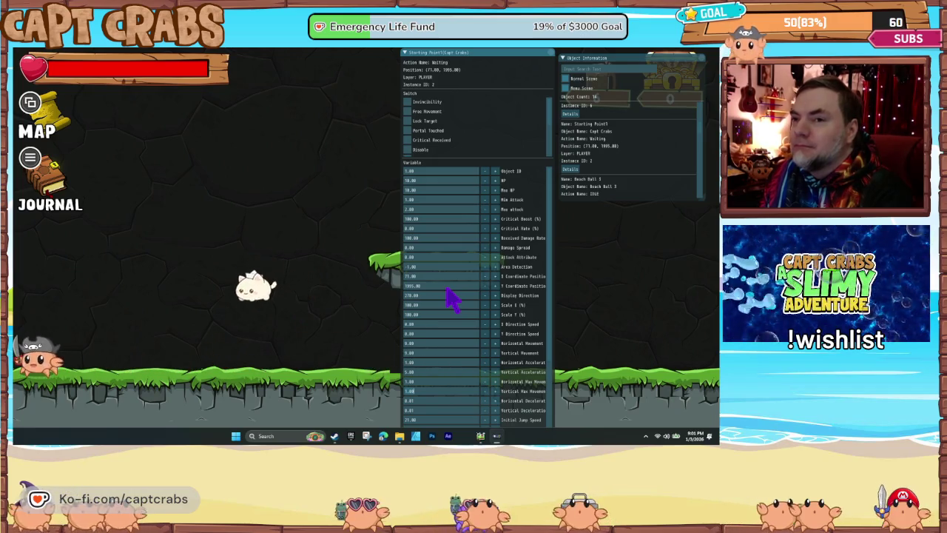
key(Right)
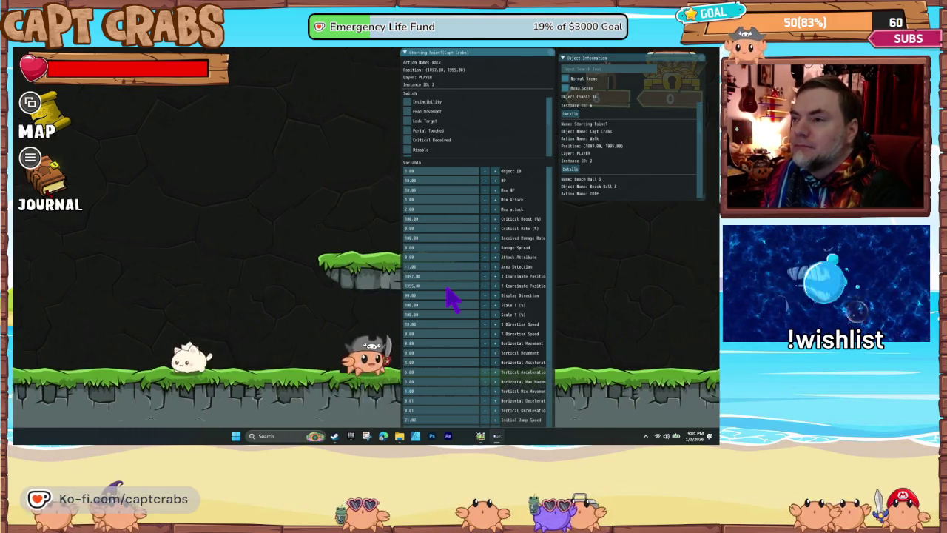
key(Left)
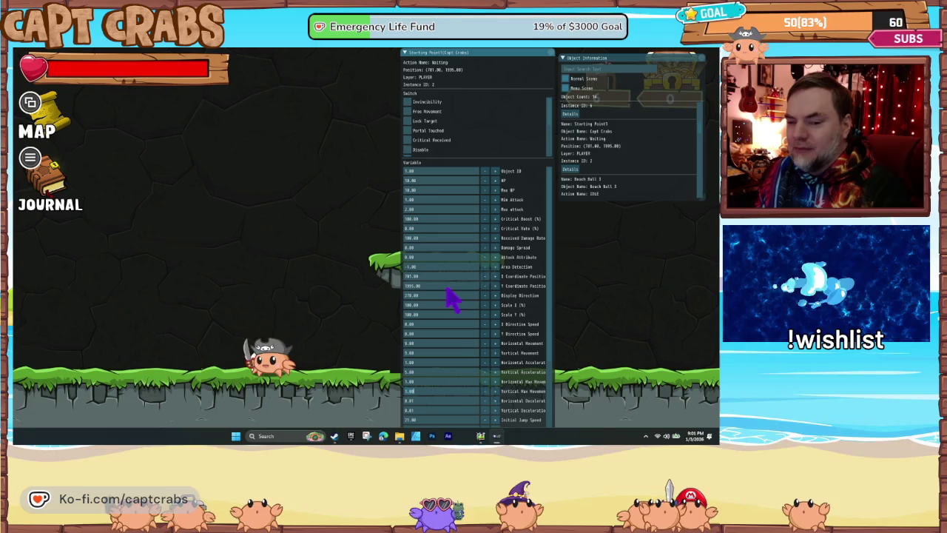
key(Right)
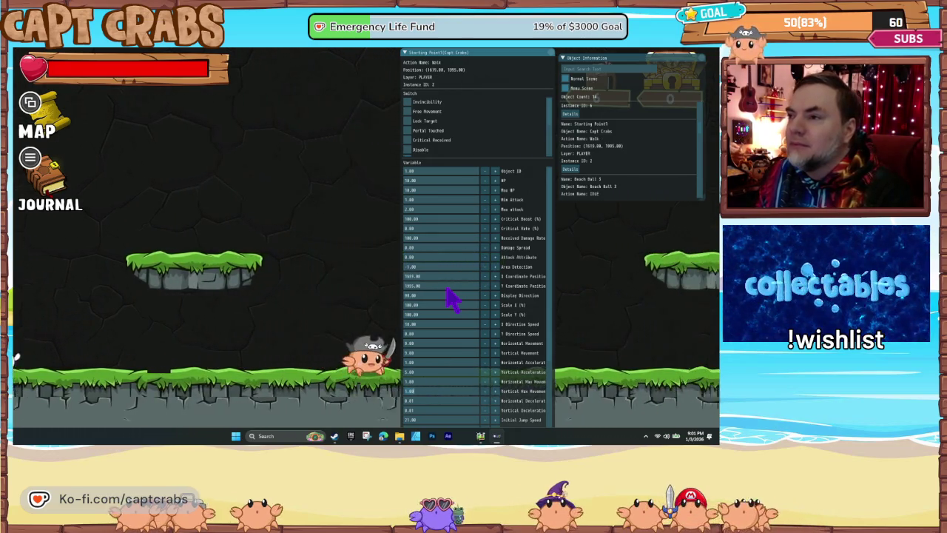
key(Left)
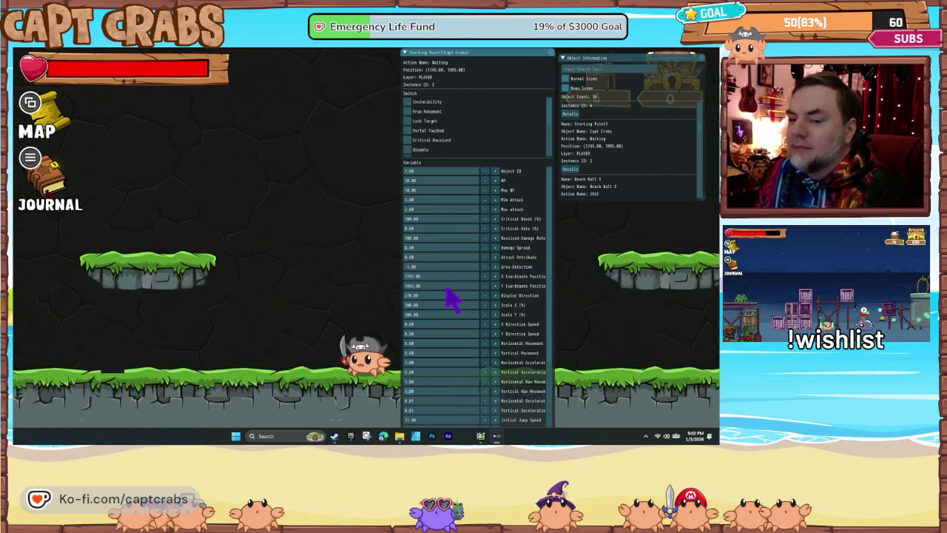
Jump the crab onto the floating platforms, drop down and attack in mid-air
key(Right)
key(space)
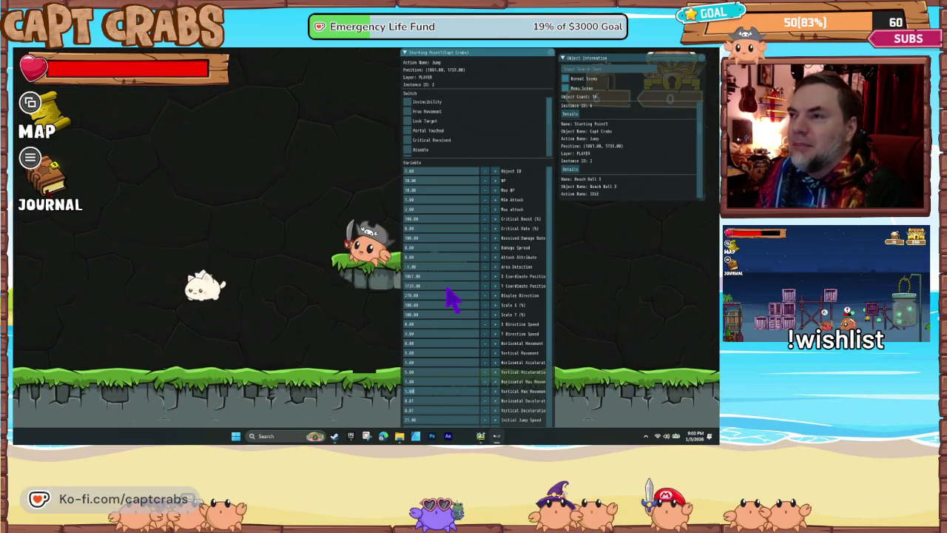
key(space)
key(space)
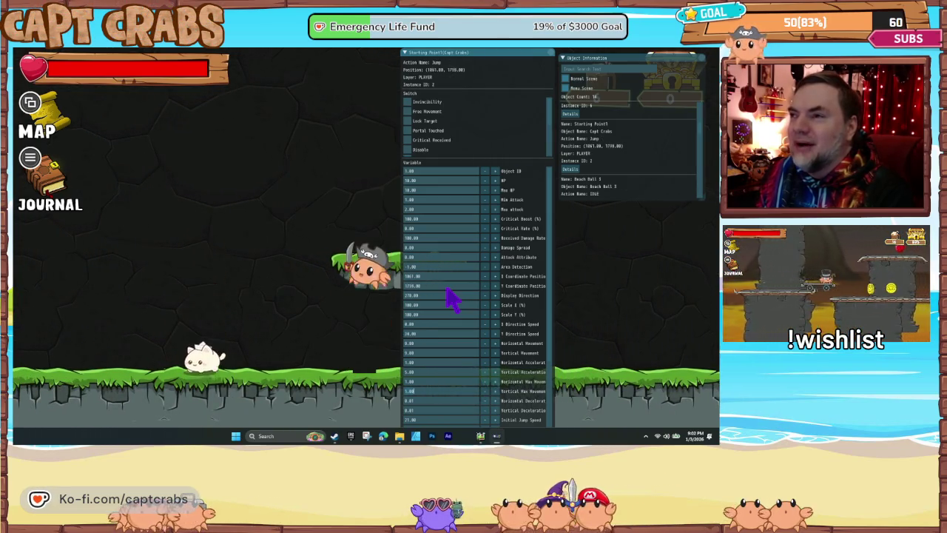
key(space)
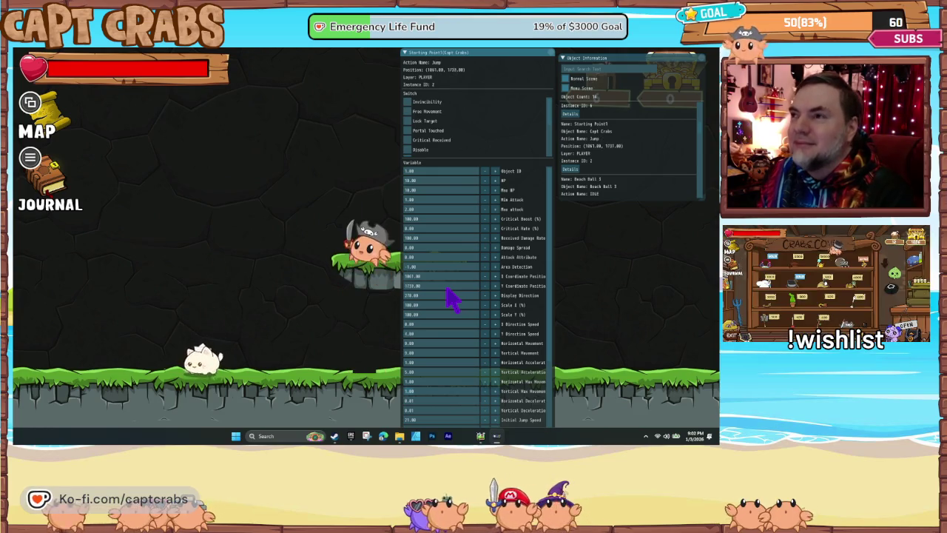
key(x)
key(Right)
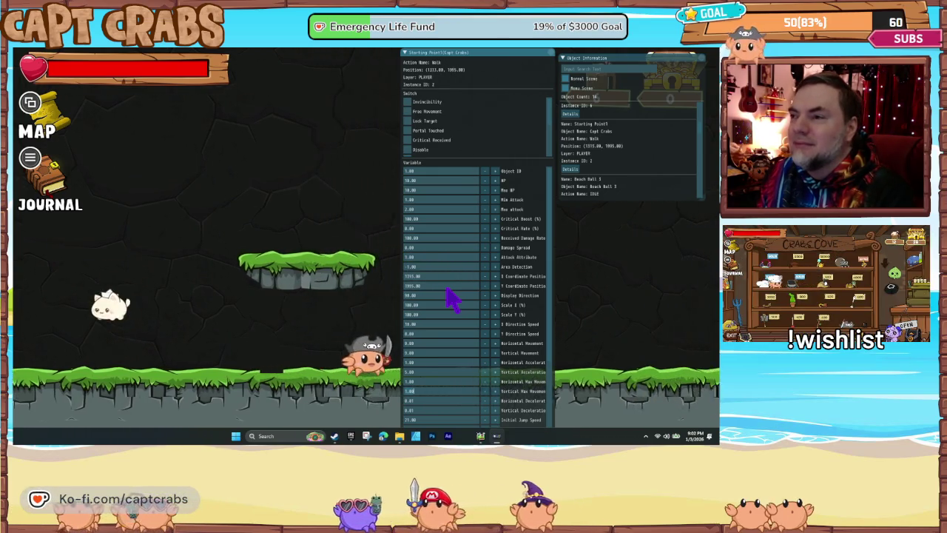
key(space)
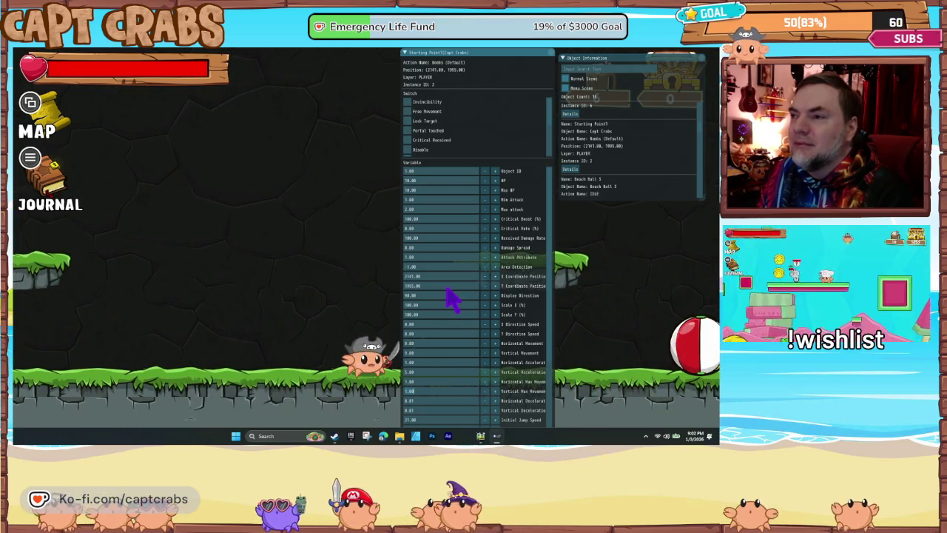
key(Left)
key(Left)
key(space)
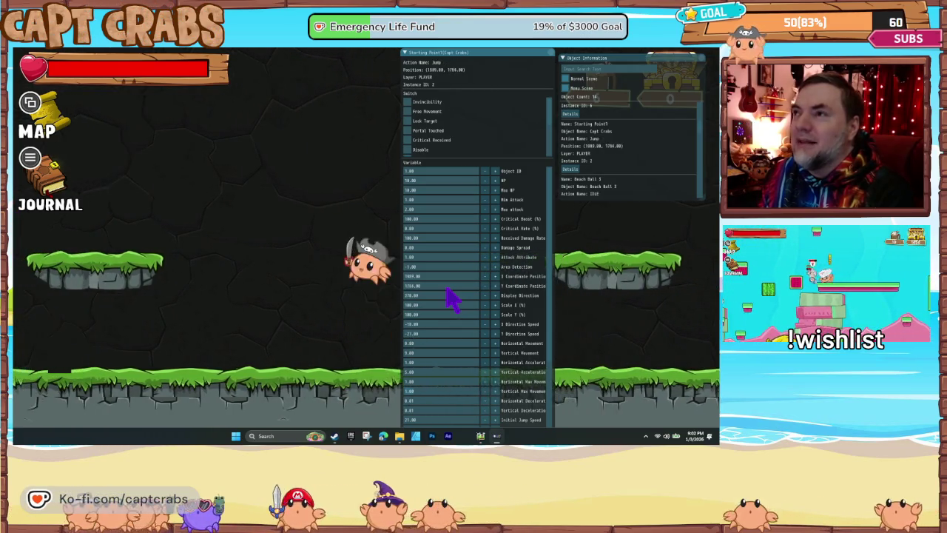
key(Left)
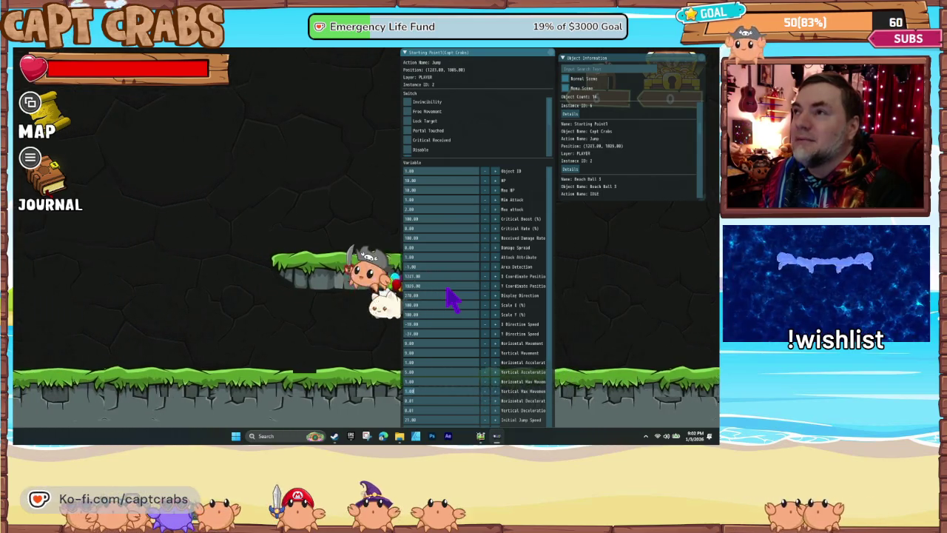
key(space)
key(Down)
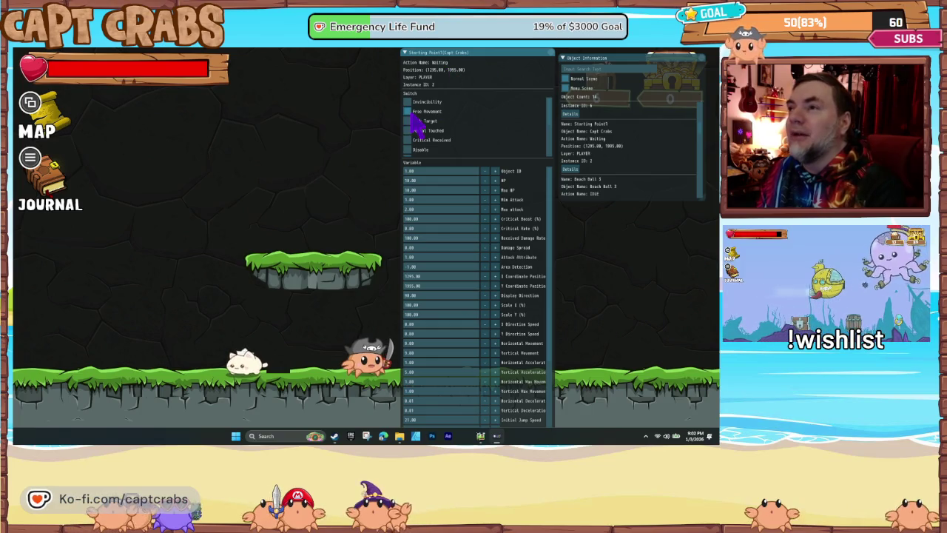
key(Left)
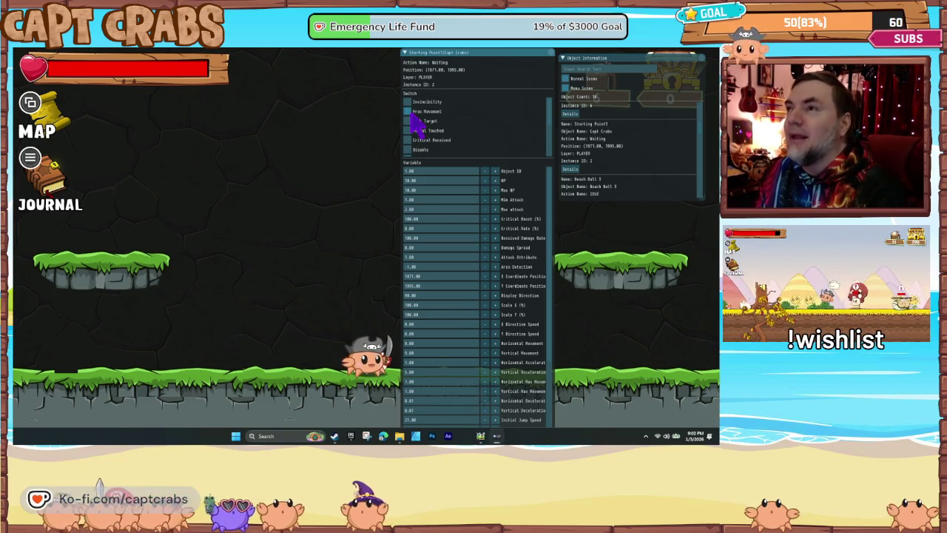
key(Left)
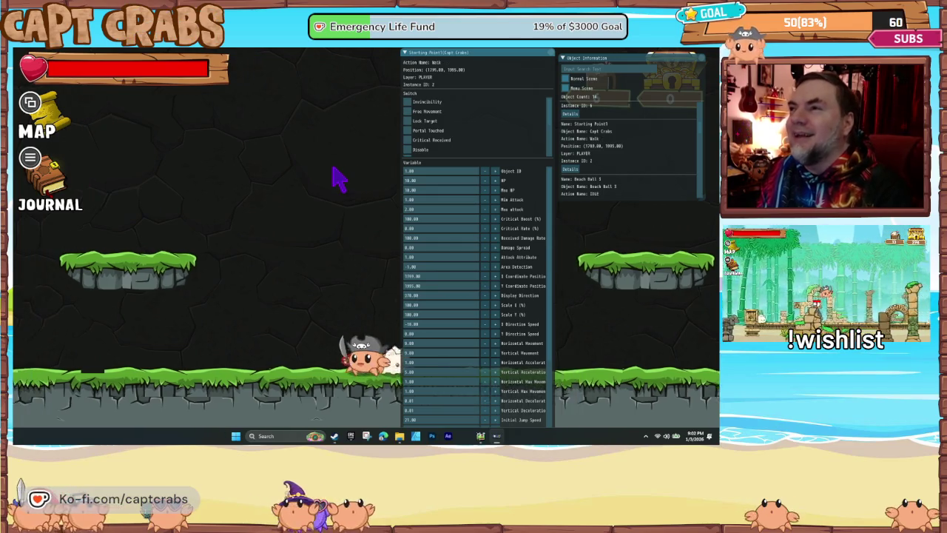
key(Up)
key(Up)
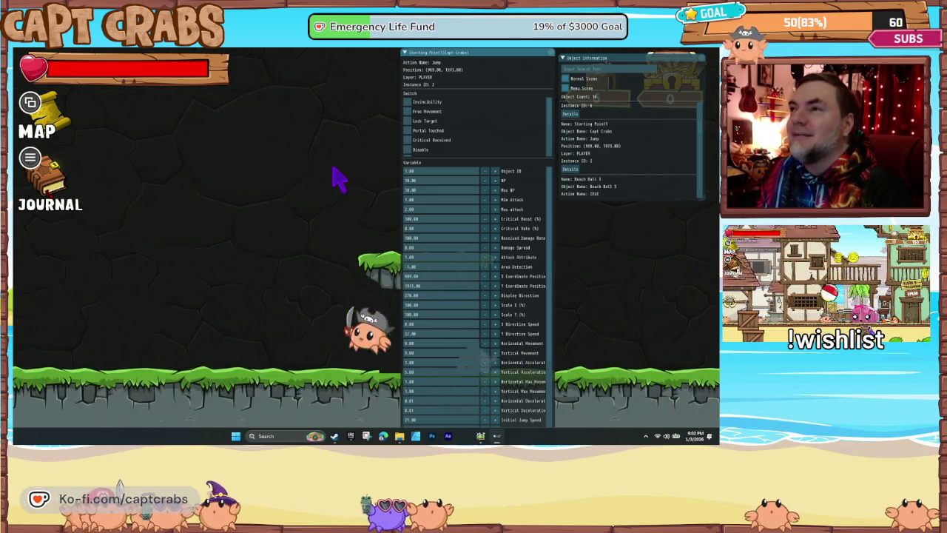
key(Up)
key(Right)
key(Up)
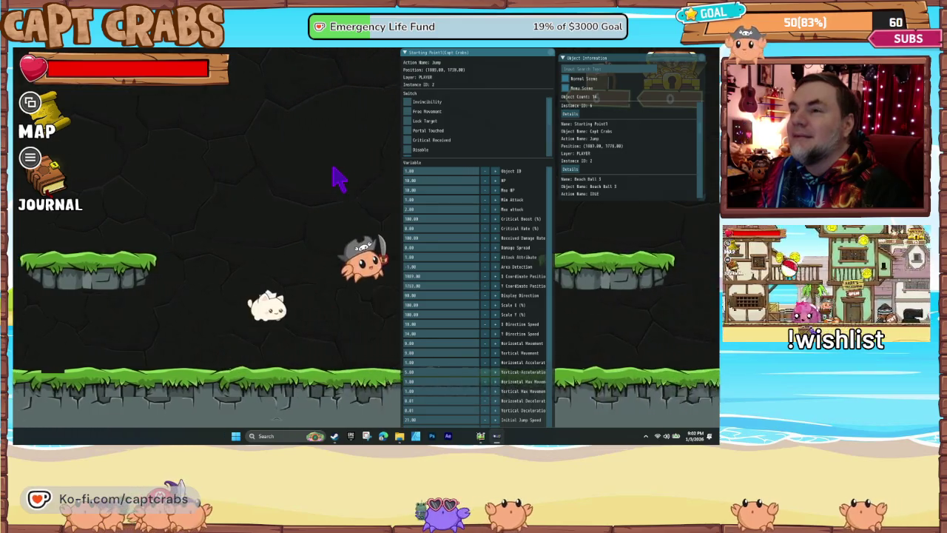
key(Left)
key(Up)
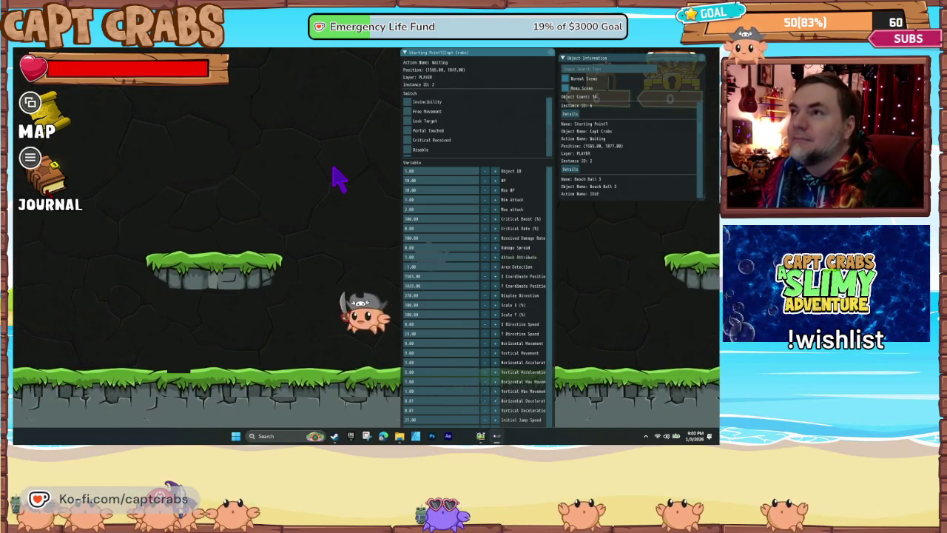
key(x)
key(Up)
key(Right)
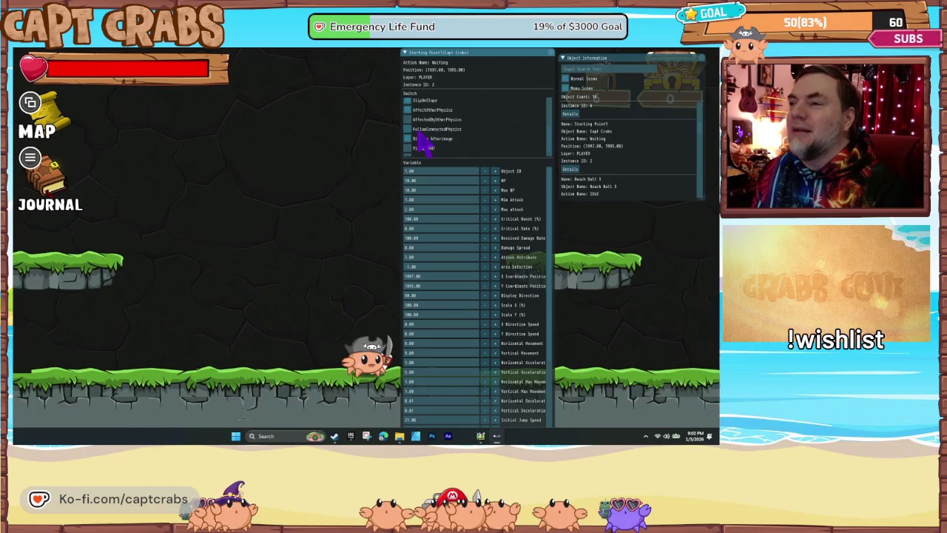
key(Left)
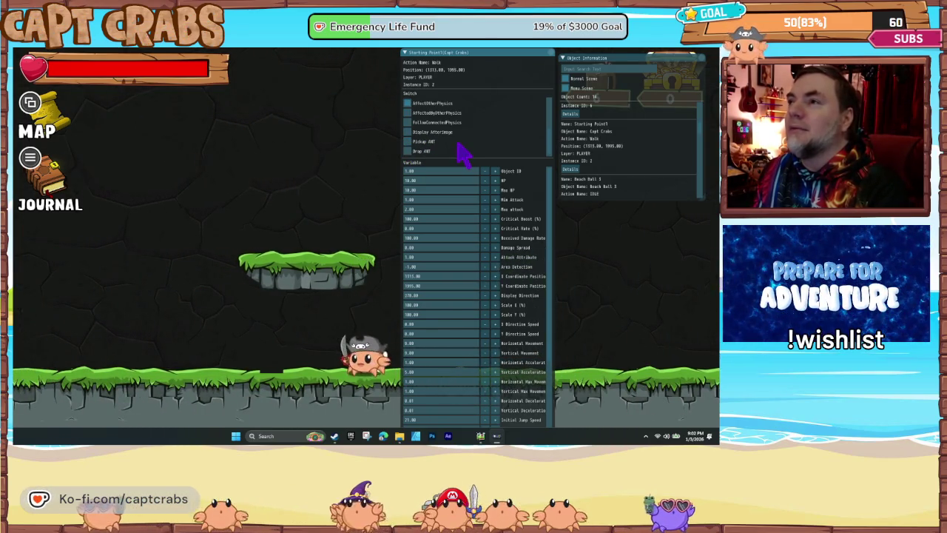
scroll(458, 148, down, 2)
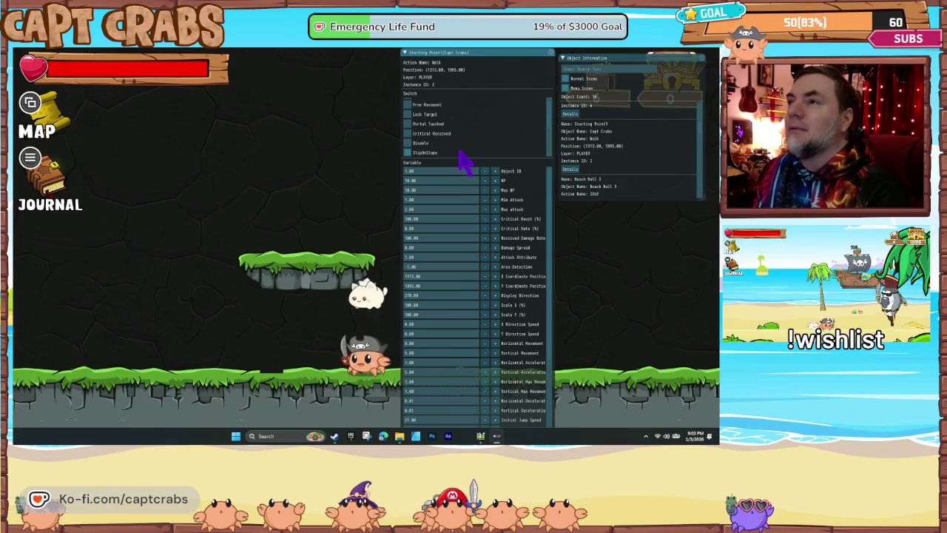
scroll(459, 154, up, 1)
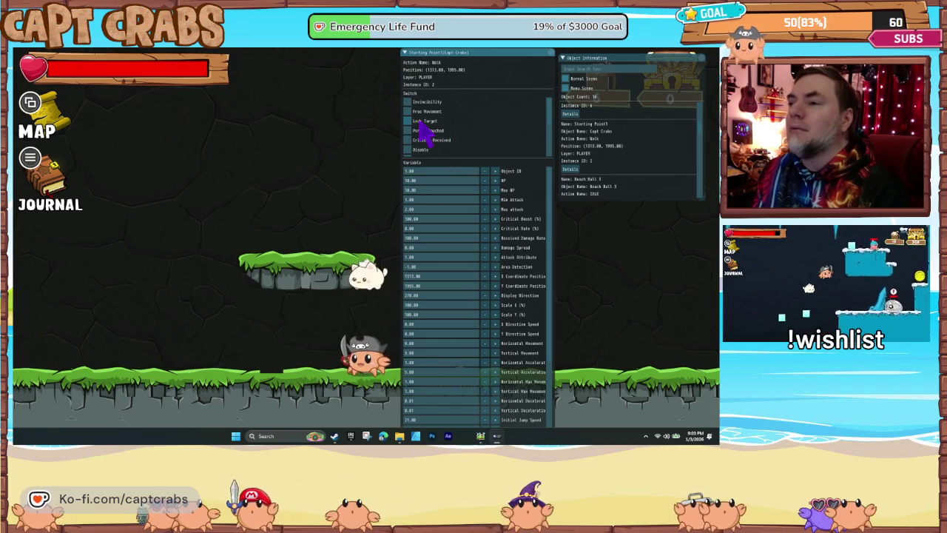
key(space)
key(Right)
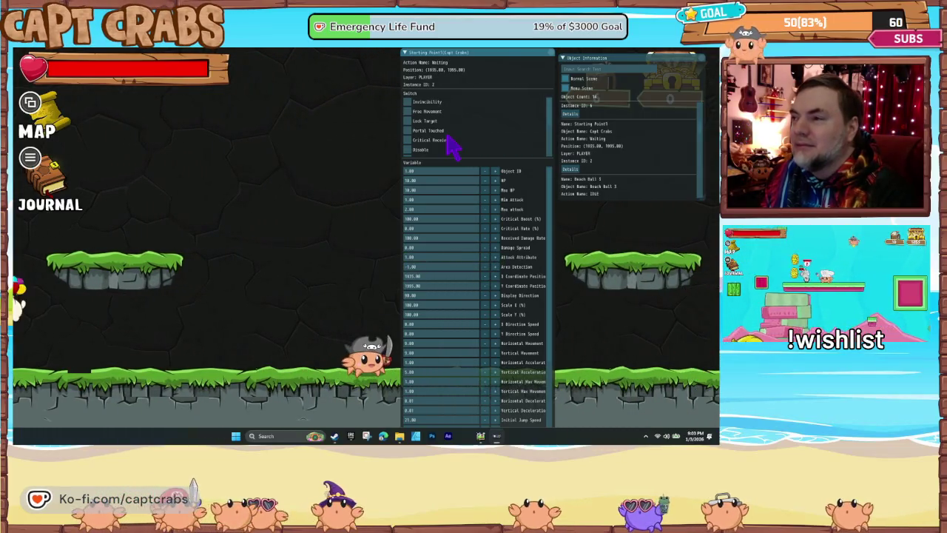
key(Right)
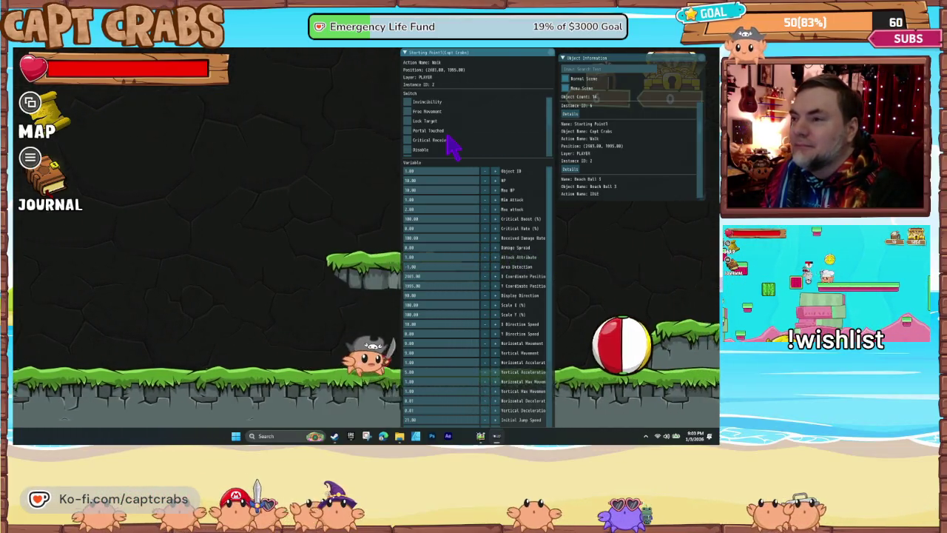
key(Left)
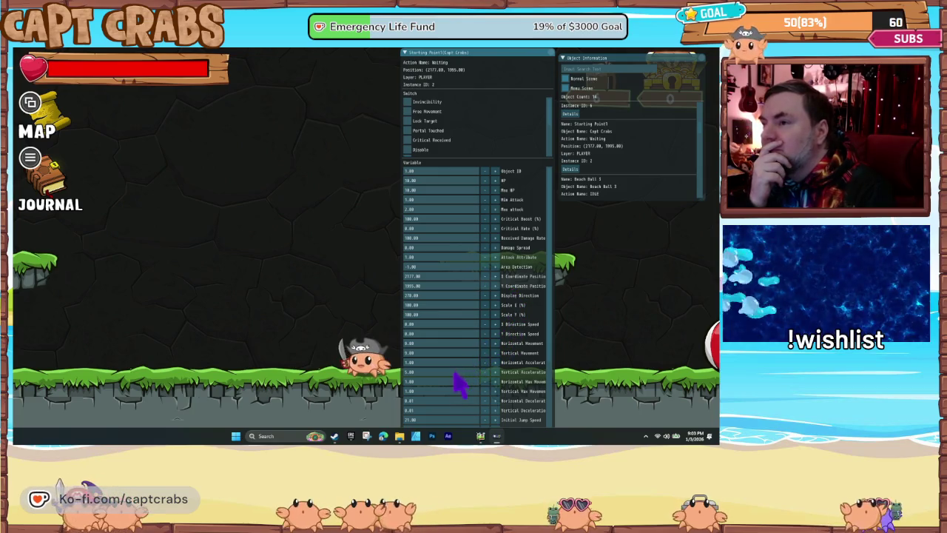
scroll(450, 380, down, 3)
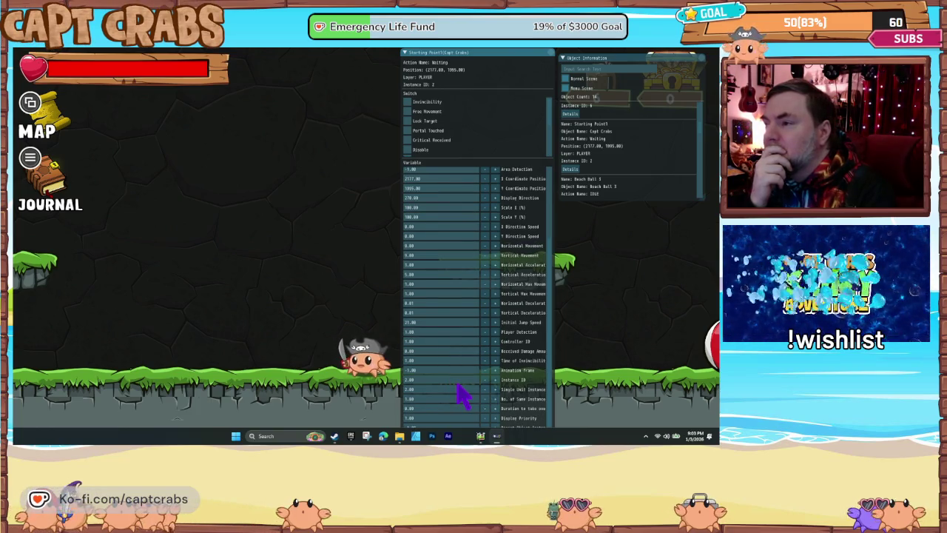
scroll(459, 396, up, 3)
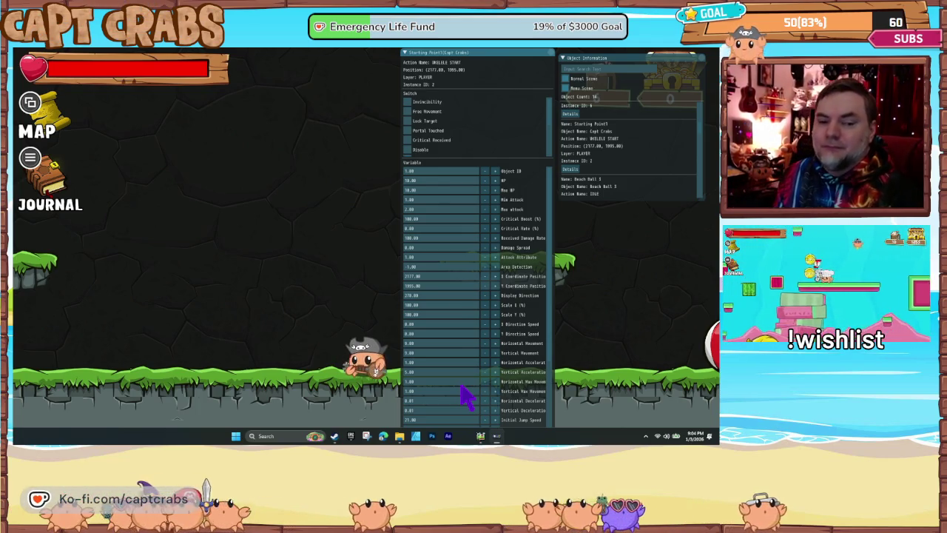
Run and jump the crab across the platforms, then walk it back and forth
key(Left)
key(space)
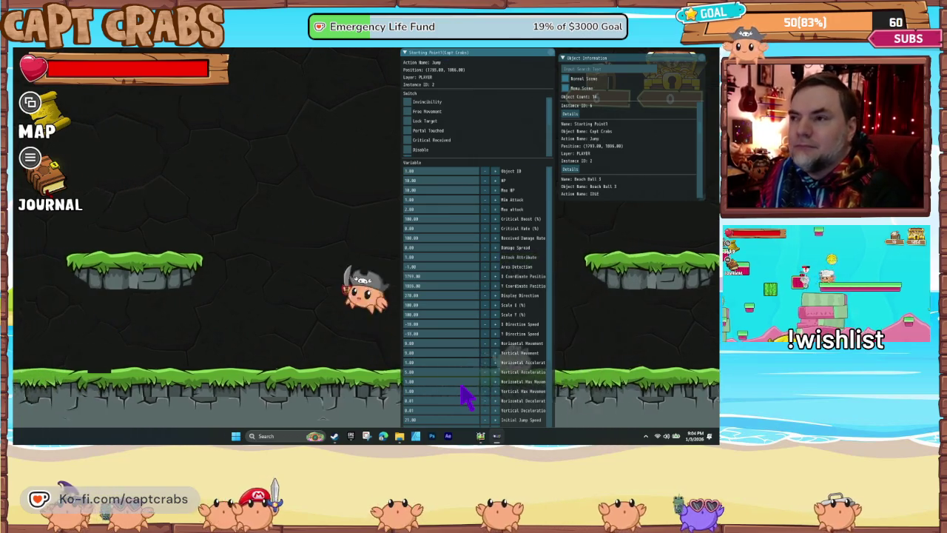
key(Left)
key(space)
key(Right)
key(space)
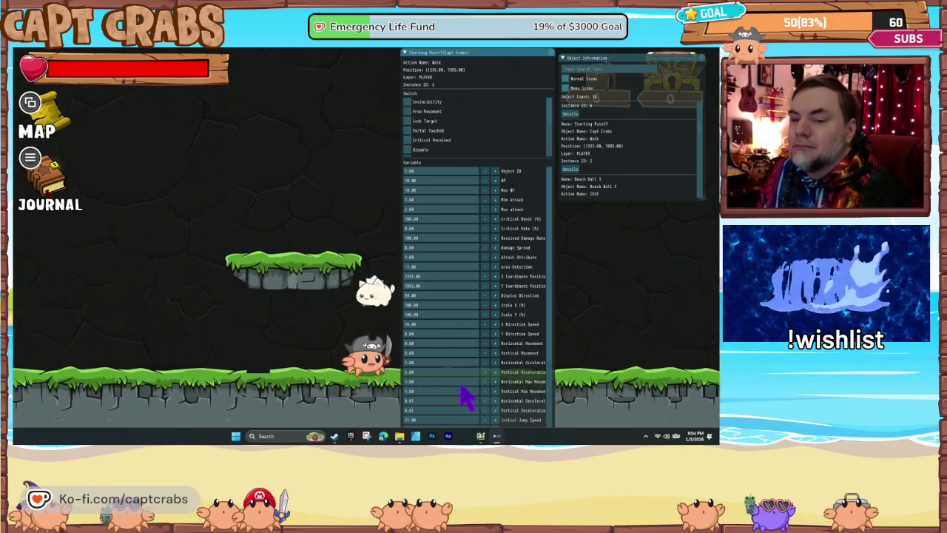
key(Right)
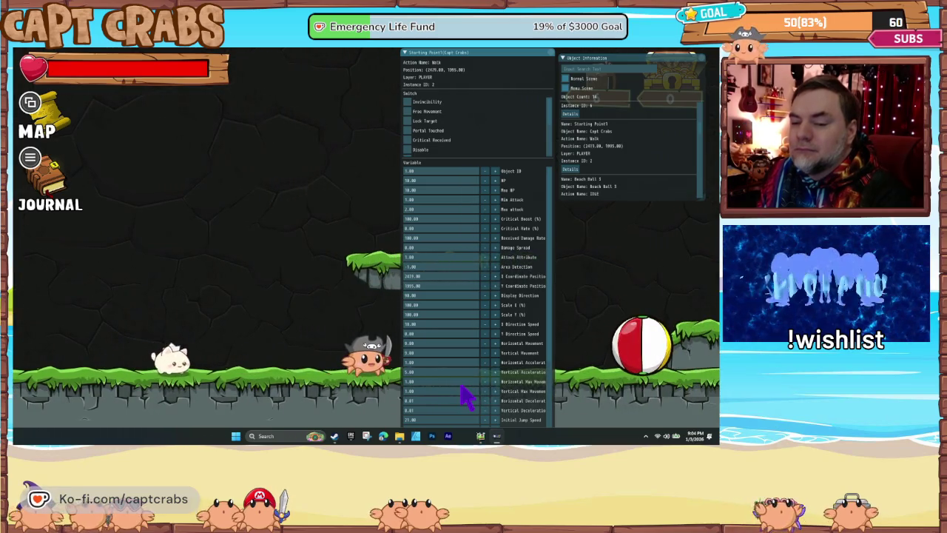
key(Left)
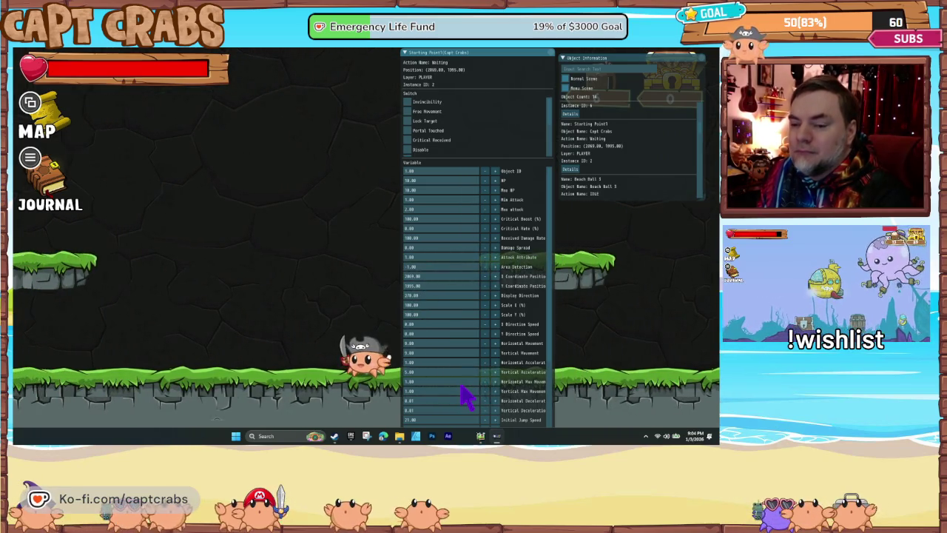
key(Left)
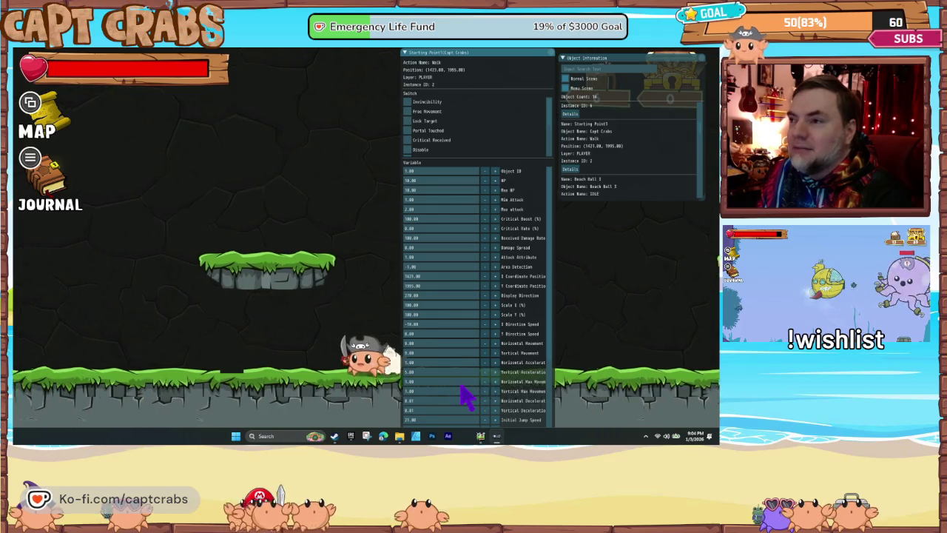
key(Right)
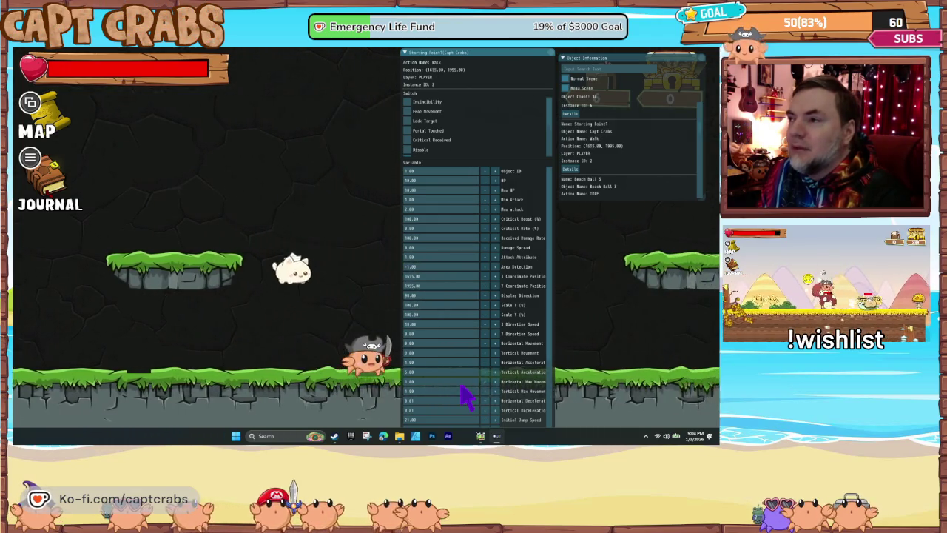
key(Right)
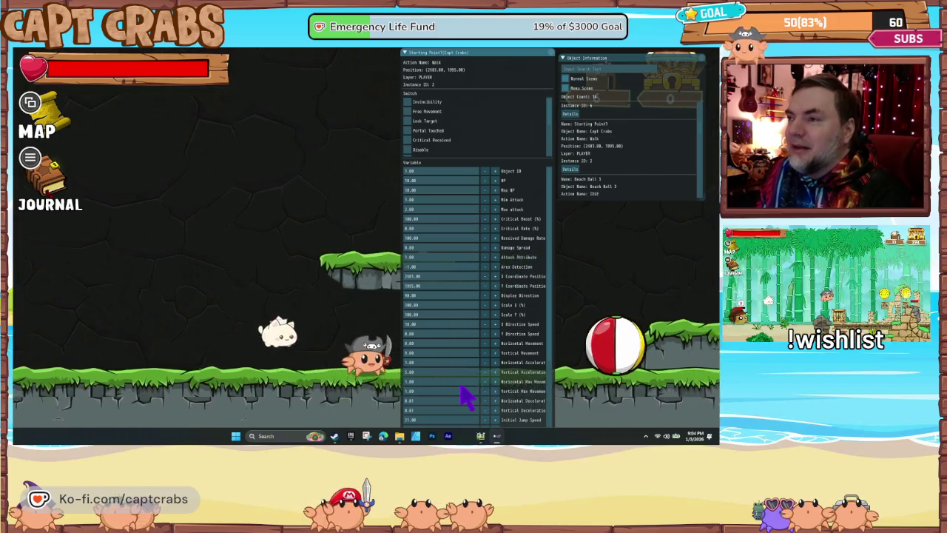
key(Left)
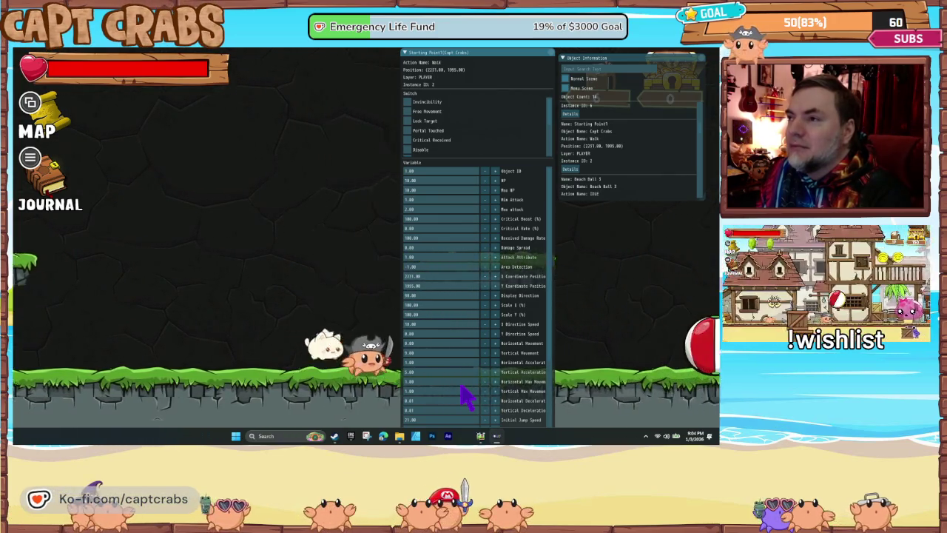
key(Right)
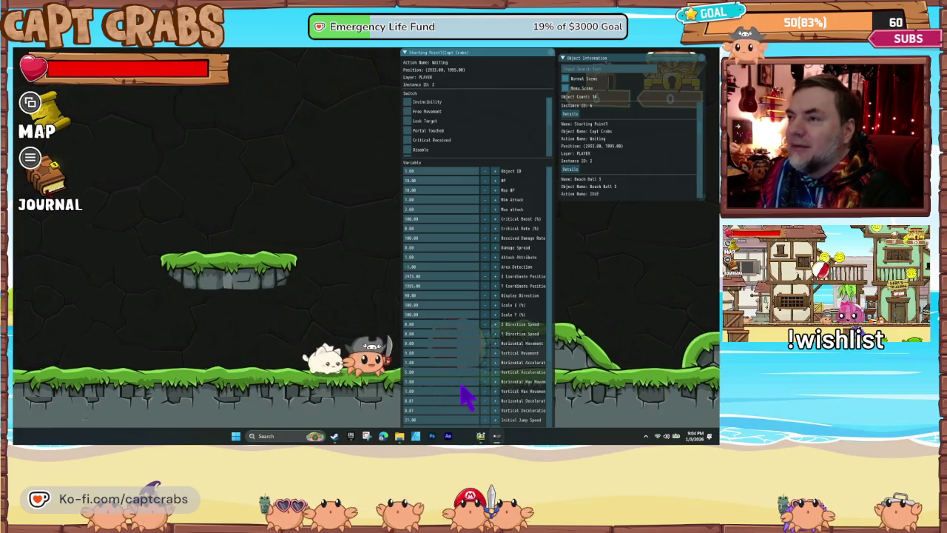
key(Left)
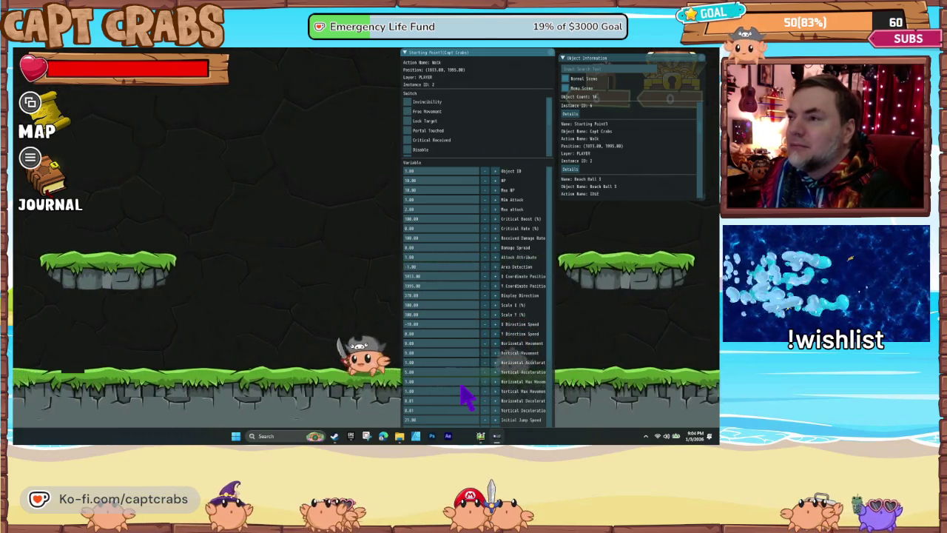
key(Right)
key(Left)
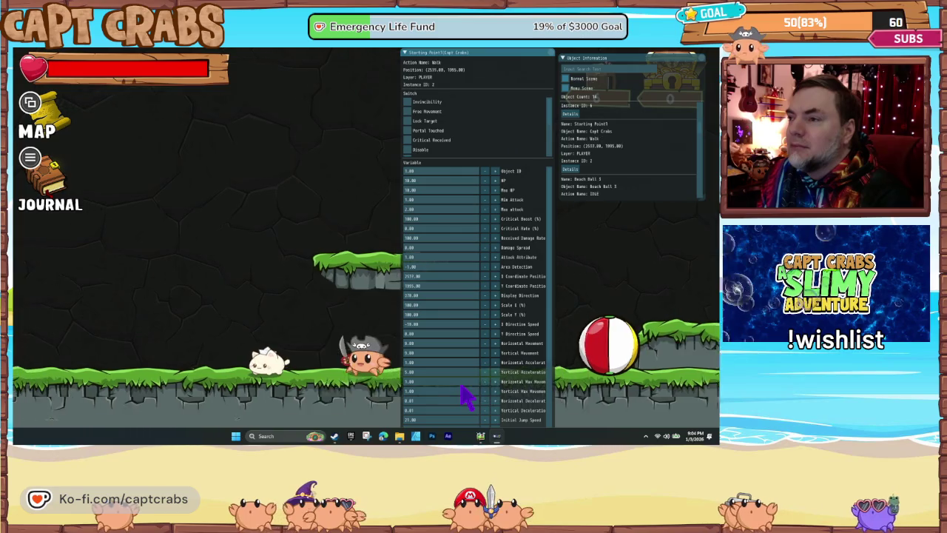
key(Right)
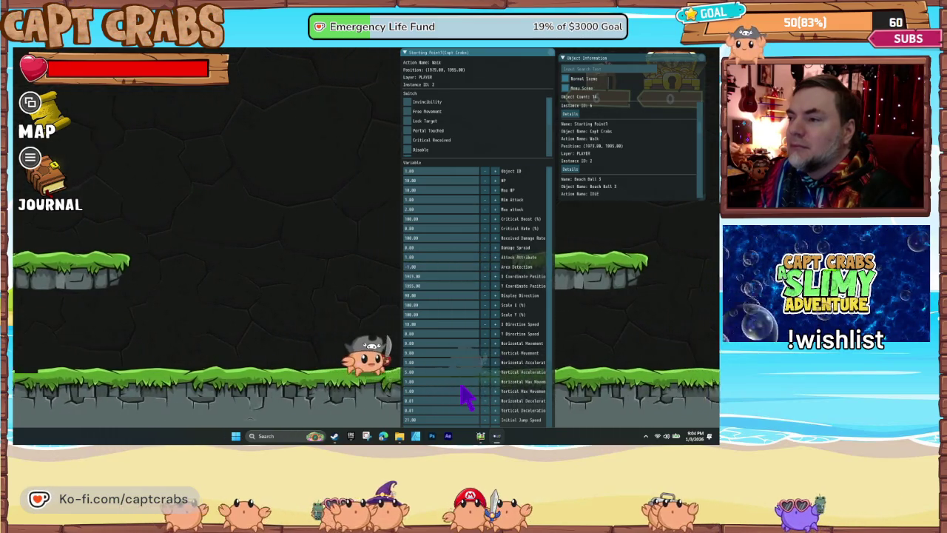
key(Right)
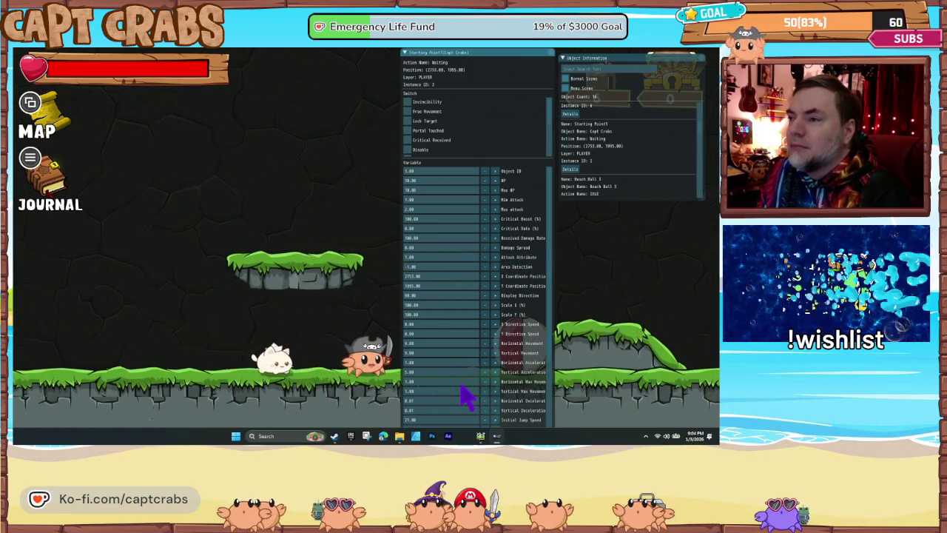
key(Left)
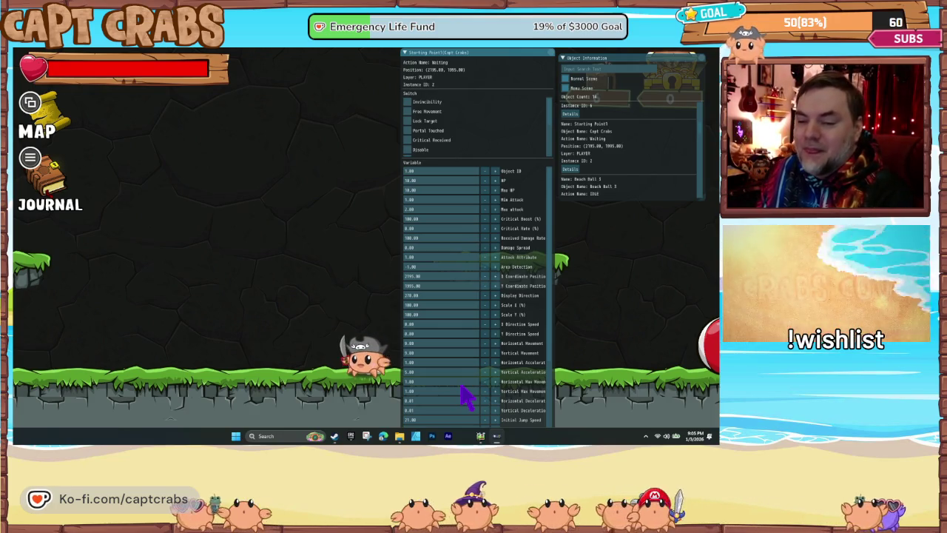
key(Left)
key(space)
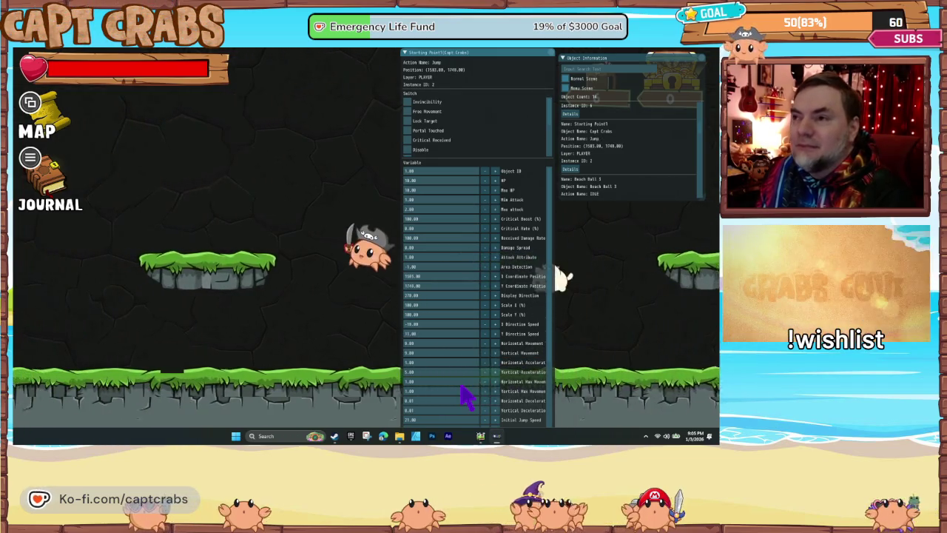
key(Left)
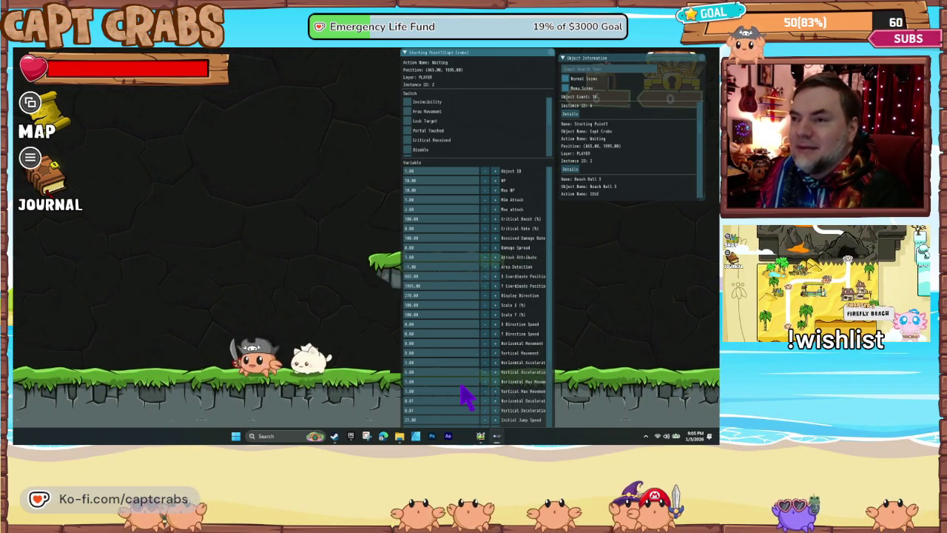
key(Right)
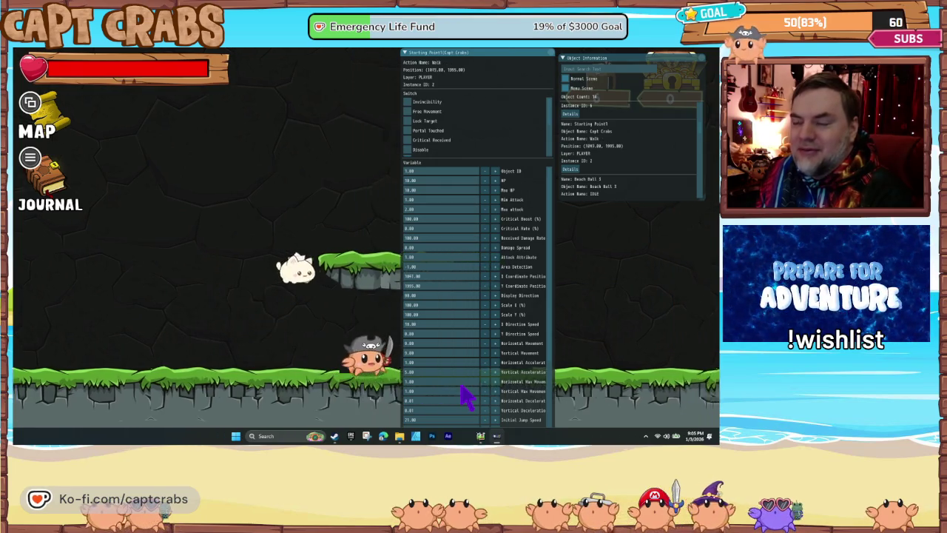
key(Left)
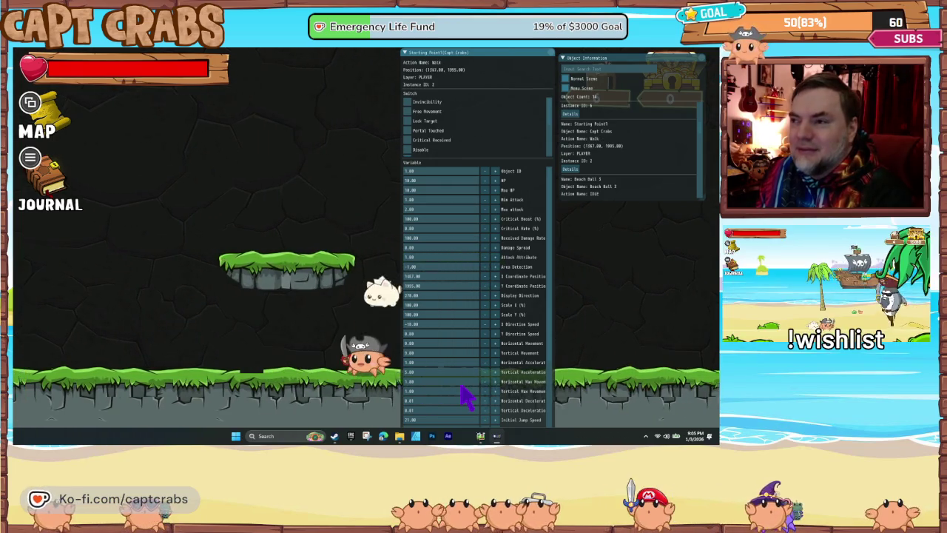
key(Left)
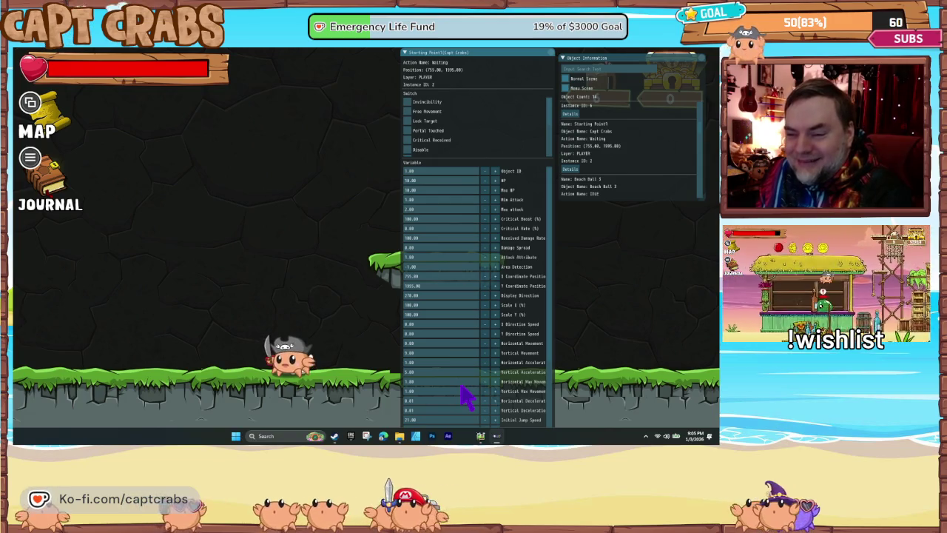
key(Right)
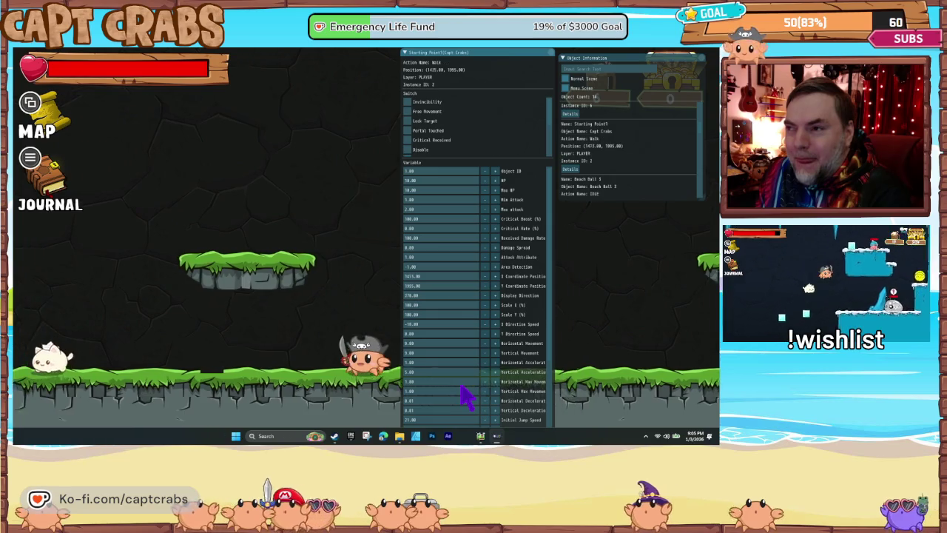
key(Right)
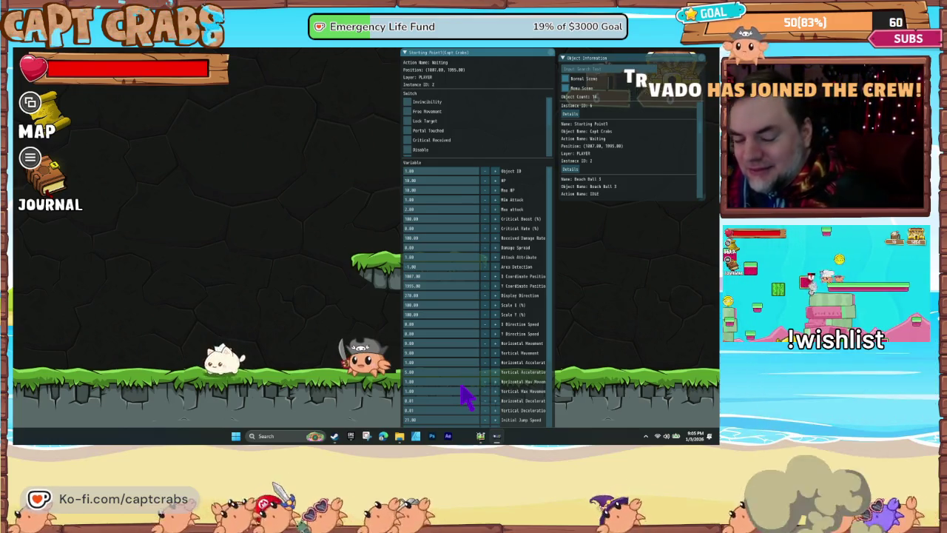
key(Left)
key(Right)
key(Right)
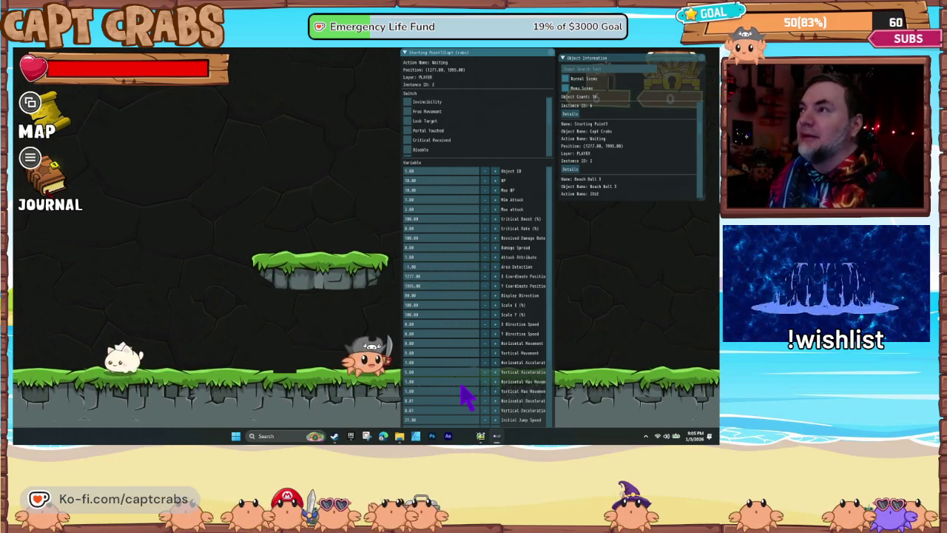
In Moving and Jumping, set Backward and Vertical Deceleration to 0.01, then return to the test play
click(480, 435)
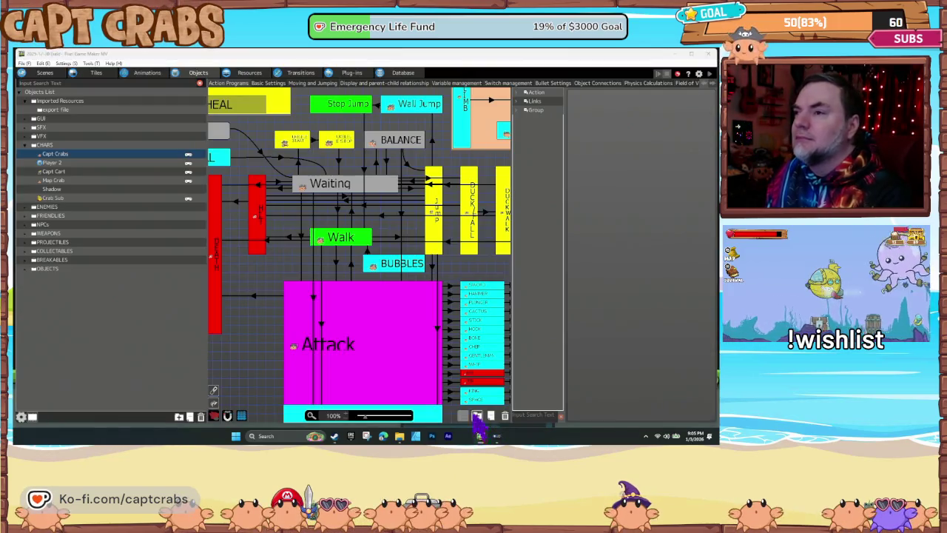
click(314, 84)
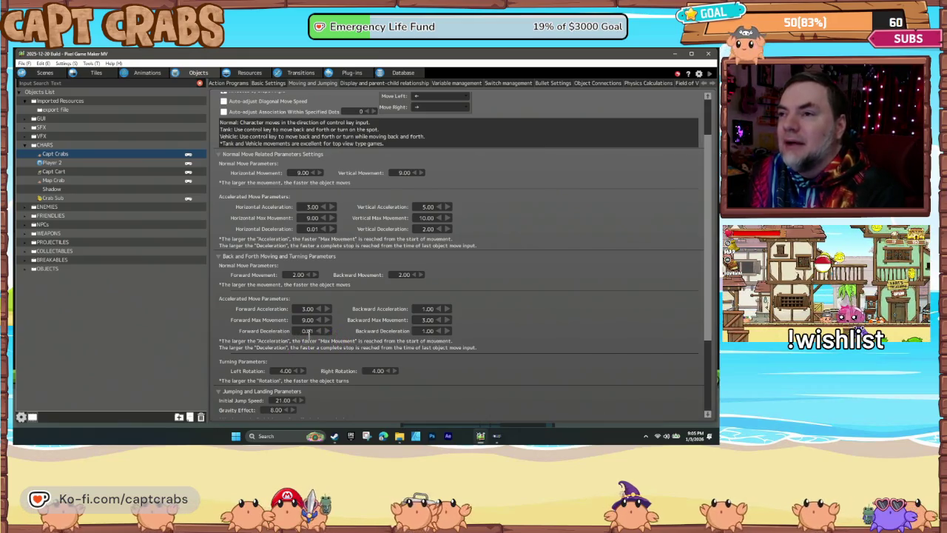
double_click(425, 331)
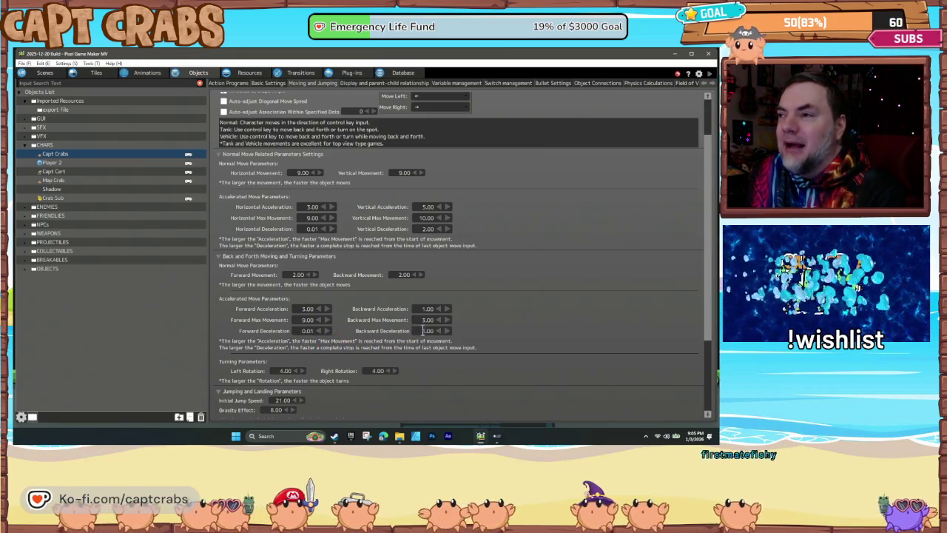
text(0.0)
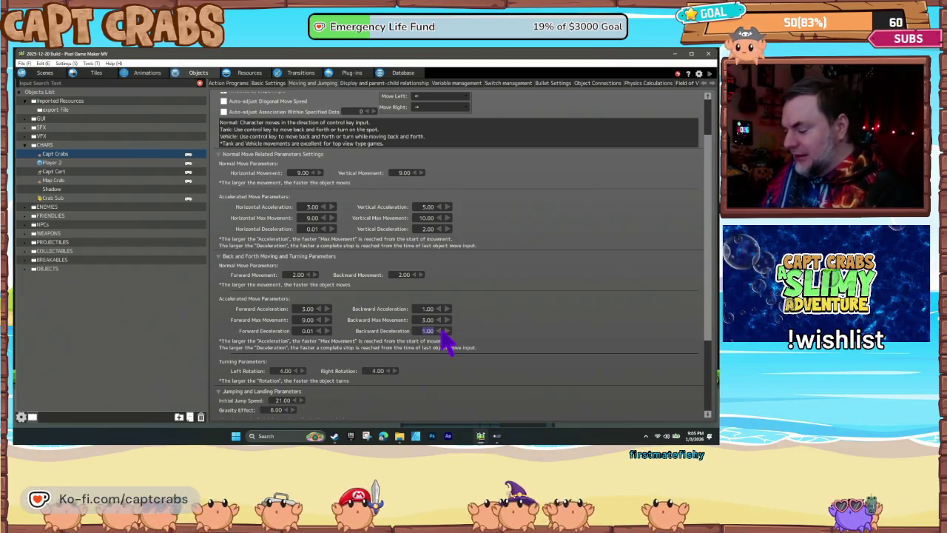
text(1)
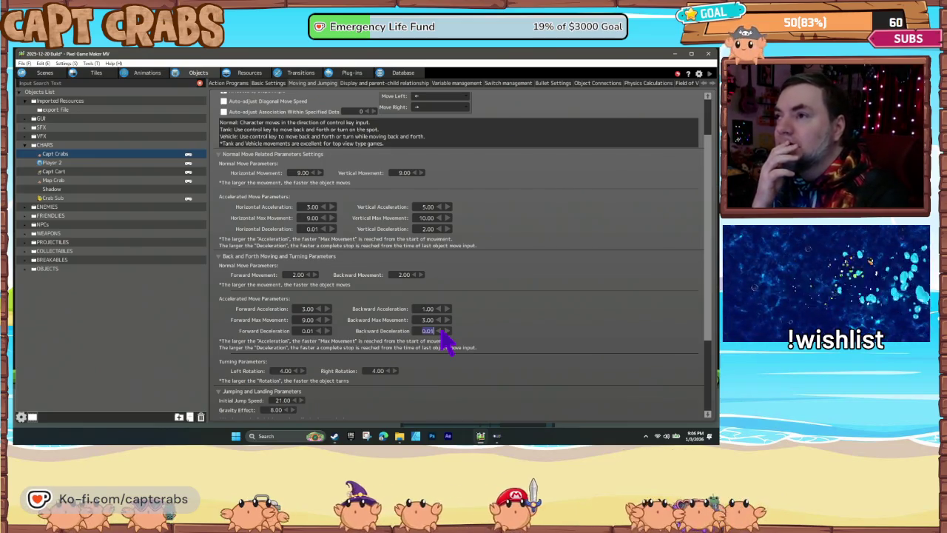
double_click(437, 230)
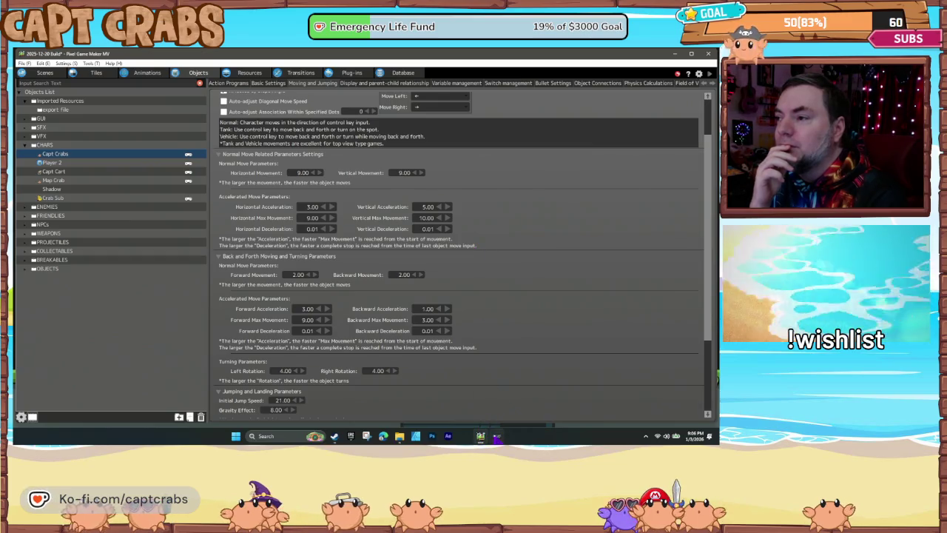
click(496, 436)
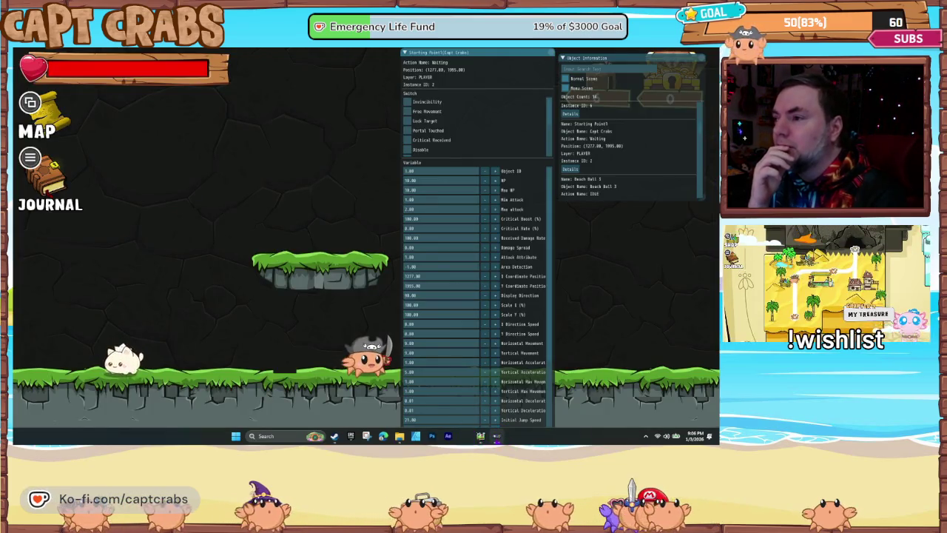
Close the old test play window and tick Accelerated for Basic movement
right_click(496, 436)
click(488, 416)
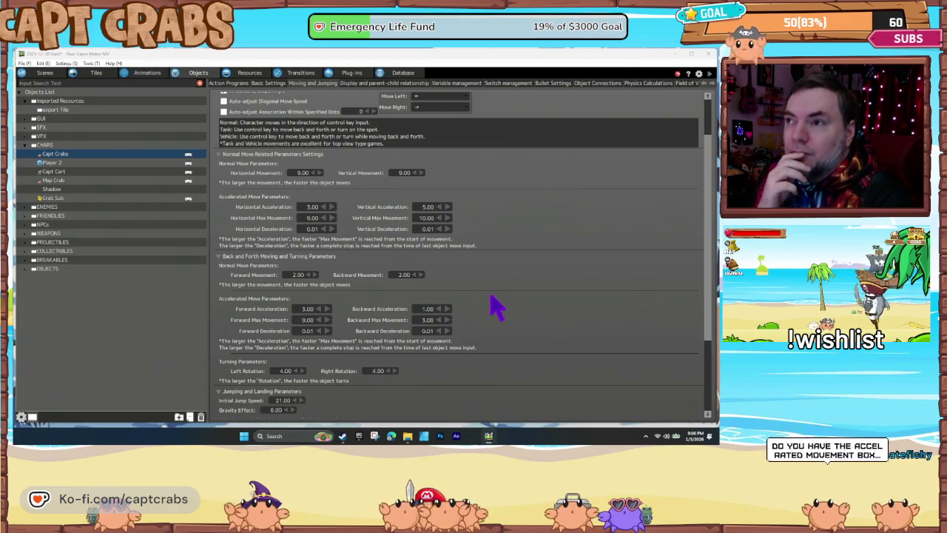
scroll(444, 322, up, 1)
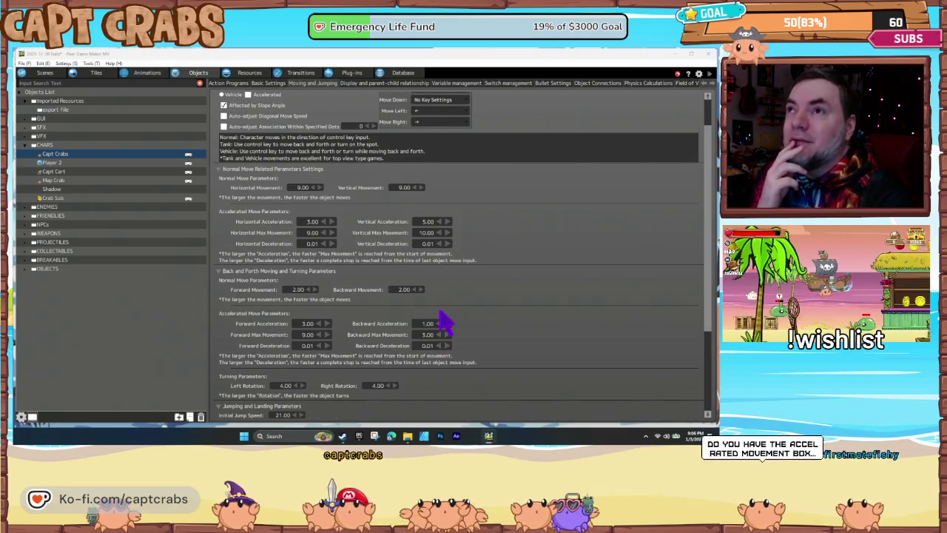
scroll(444, 322, up, 1)
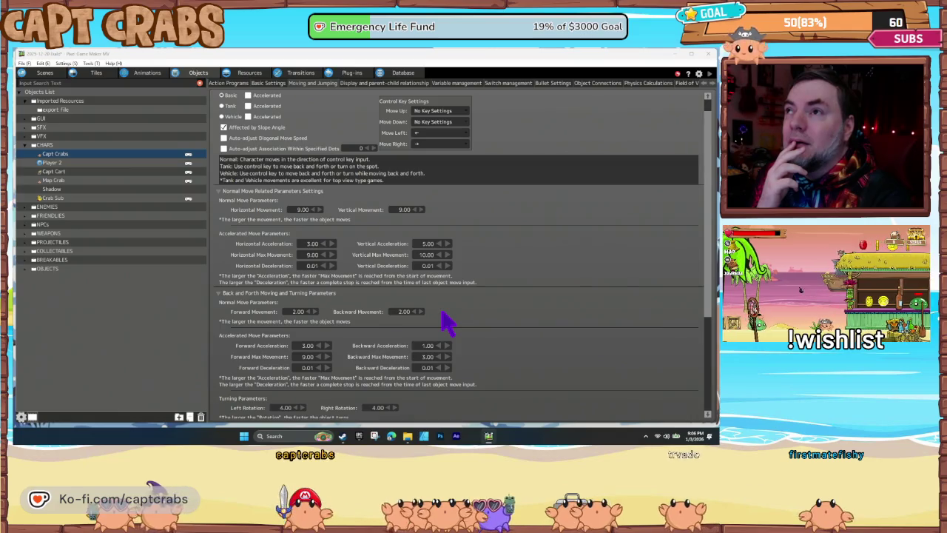
scroll(446, 324, up, 1)
scroll(445, 324, up, 1)
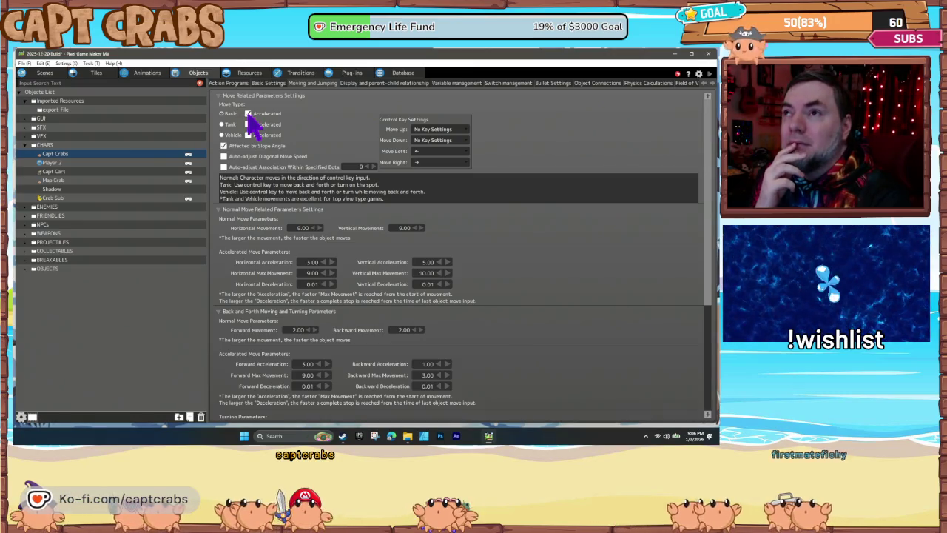
click(248, 115)
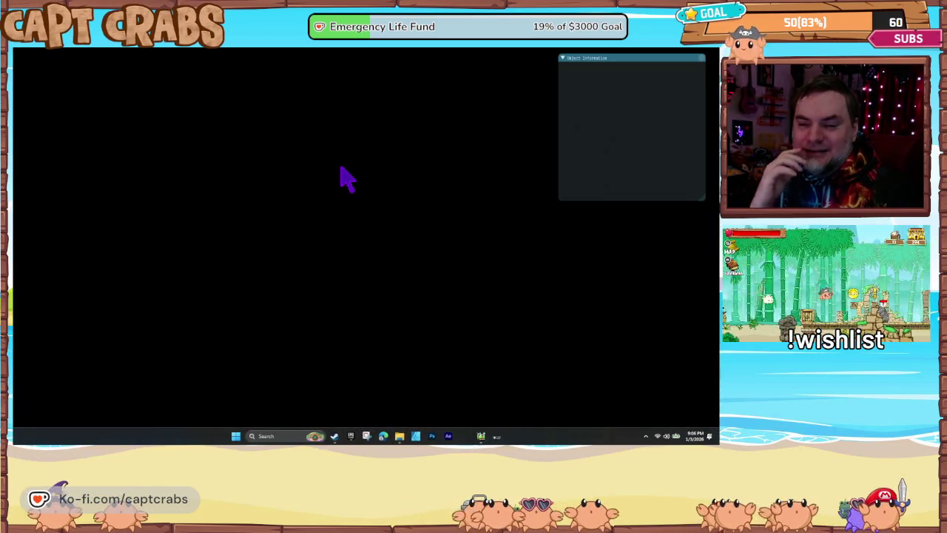
Run Capt Crabs right through the level with accelerated movement, then jump
key(Right)
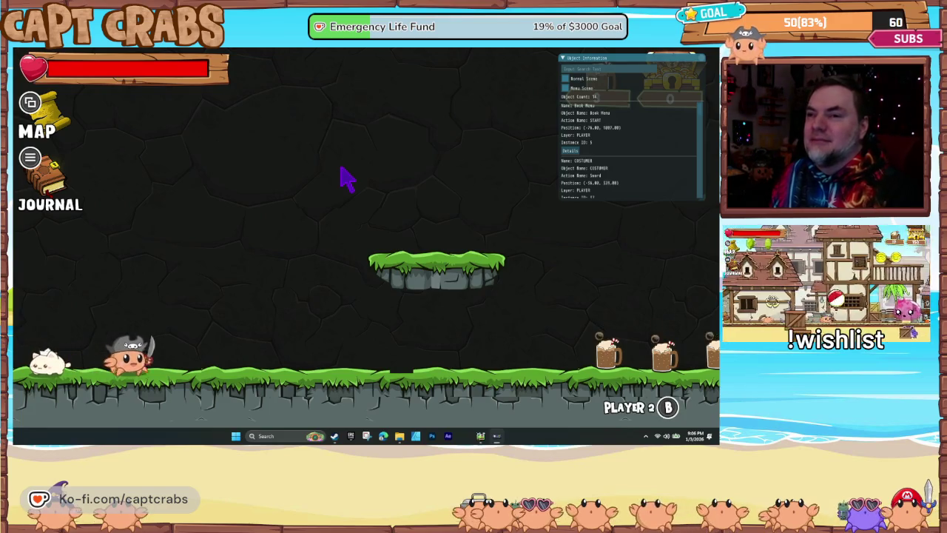
key(Right)
key(Right)
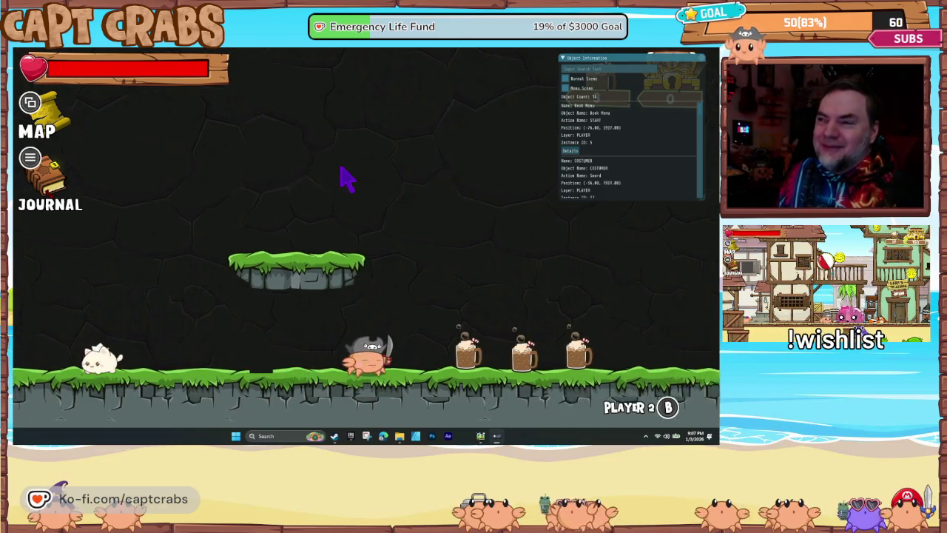
key(Right)
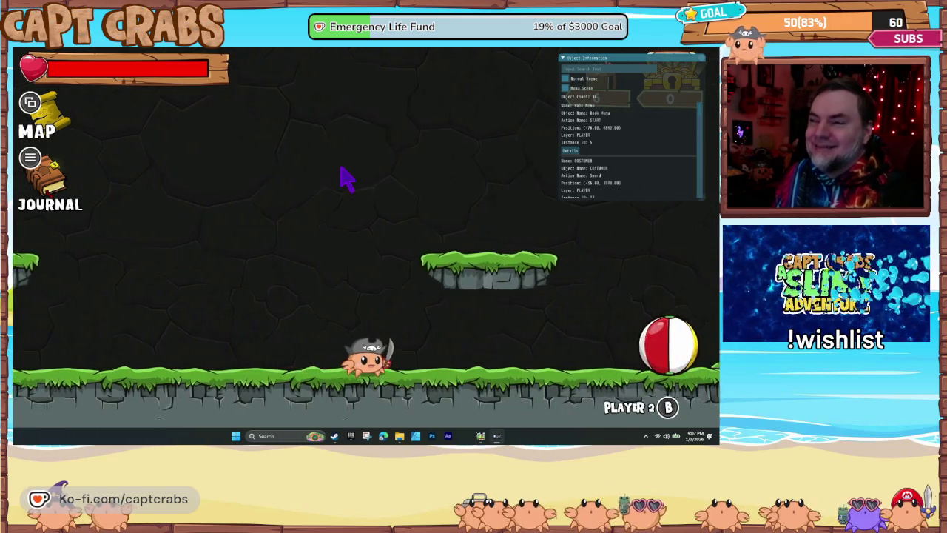
key(Right)
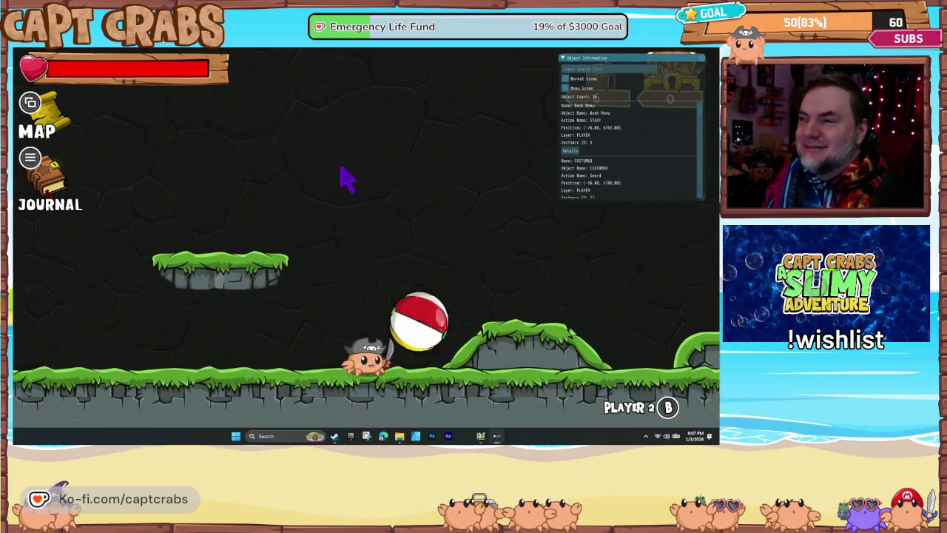
key(Right)
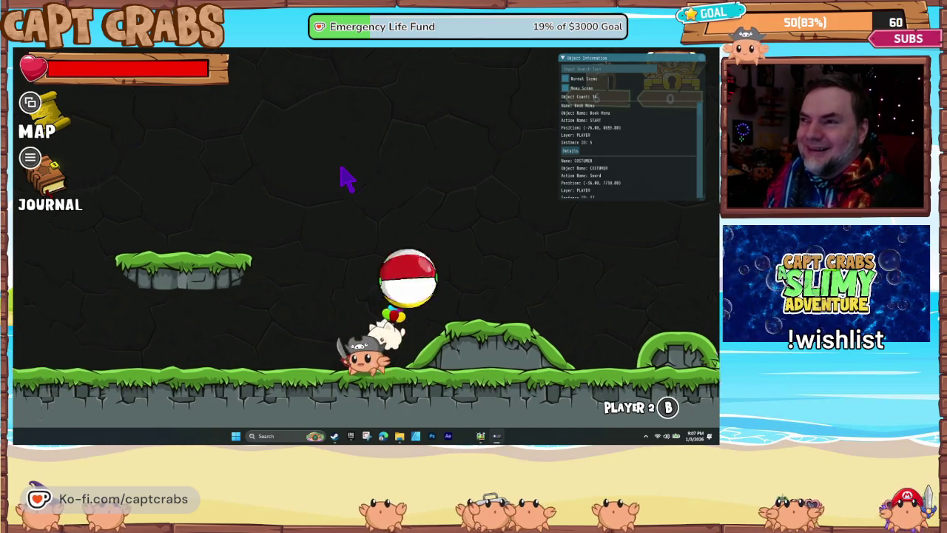
key(Right)
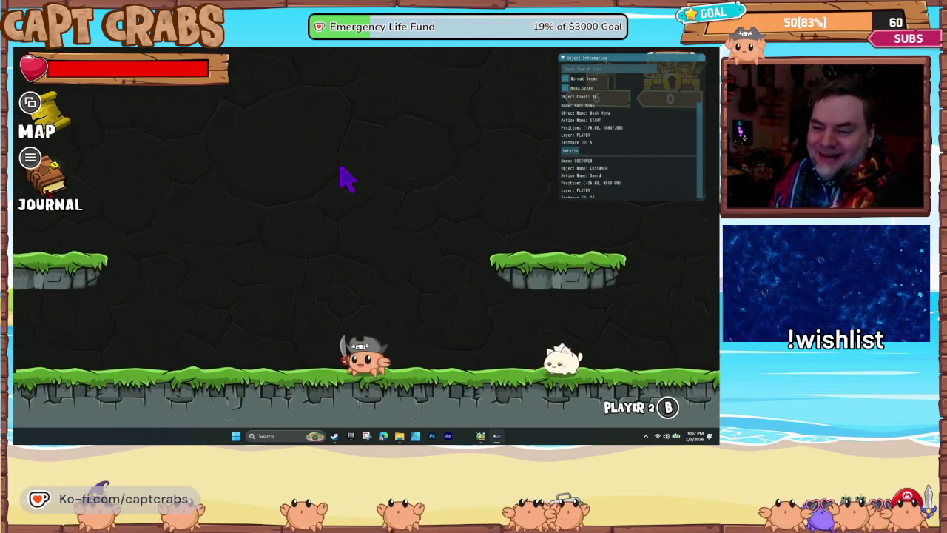
key(Left)
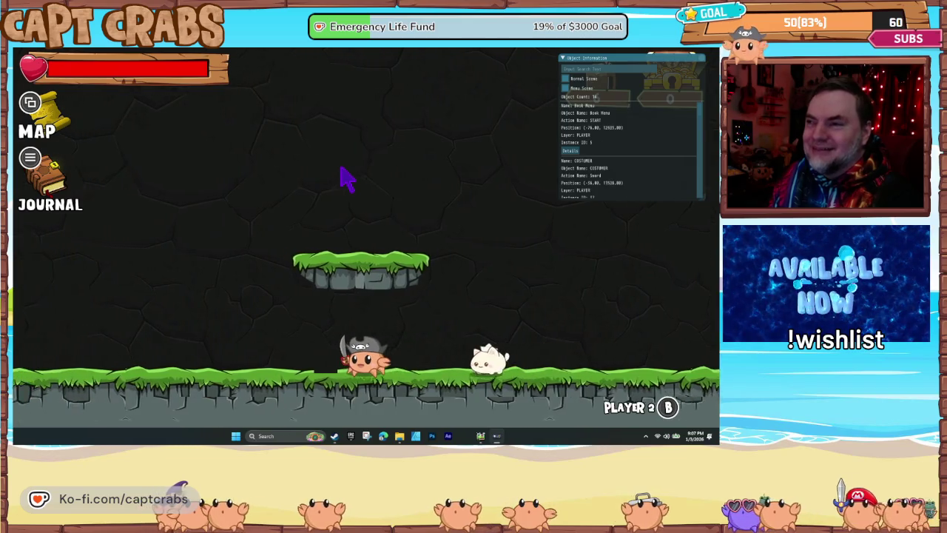
key(Right)
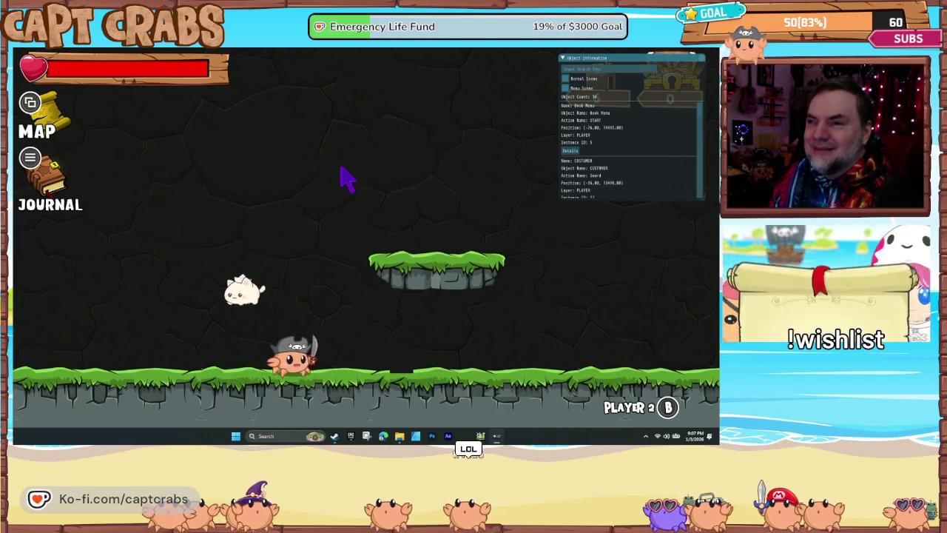
key(space)
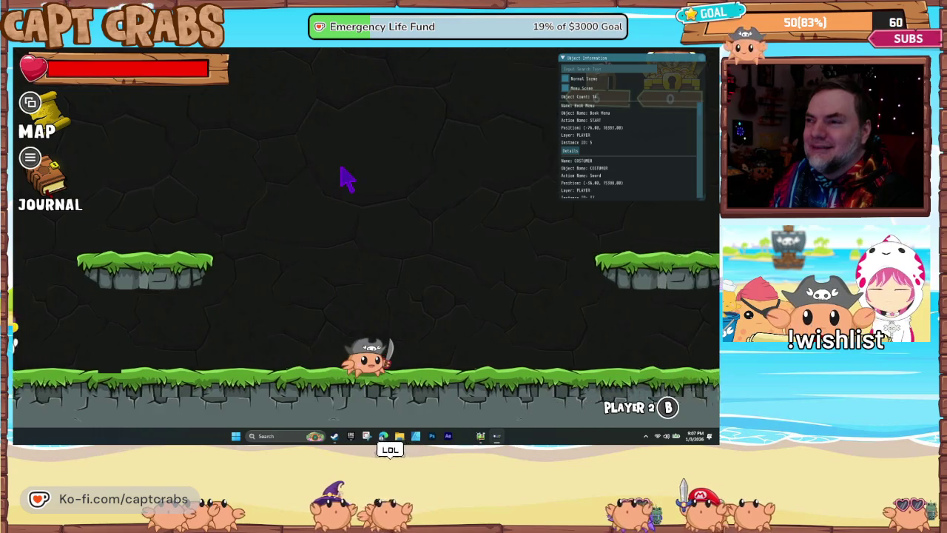
Open the in-game journal with J and choose quit to return to the editor
key(j)
key(Left)
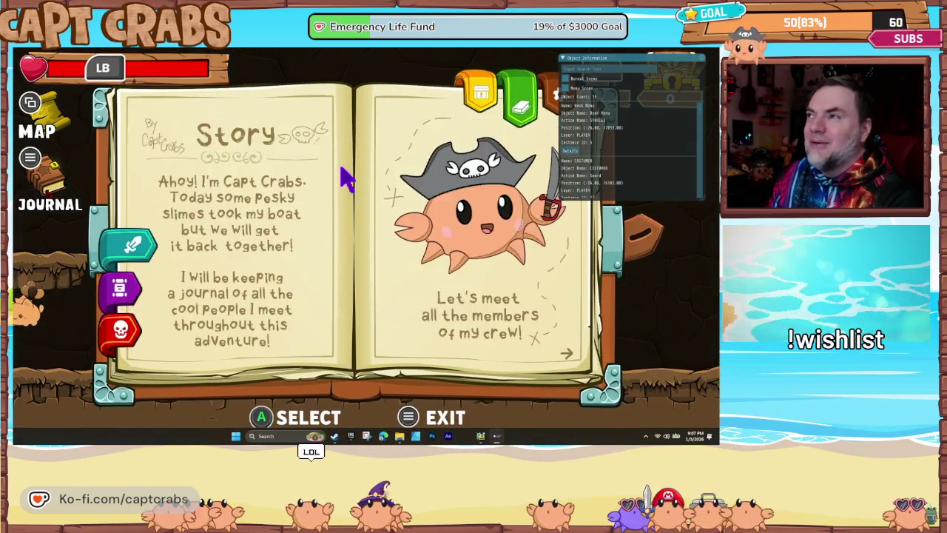
key(Left)
key(Down)
key(Down)
key(Down)
key(Return)
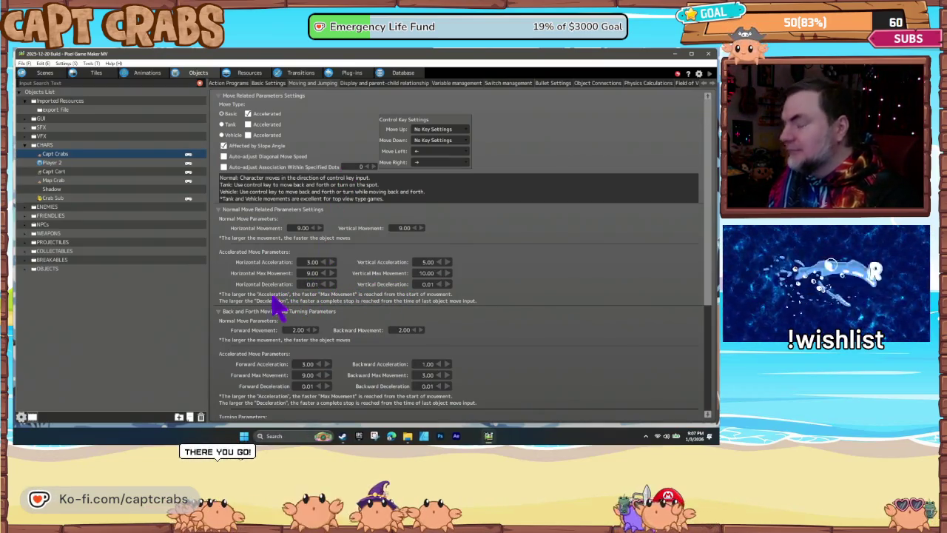
Enter 1.00 for Horizontal, Vertical and Forward Deceleration, then play-test with F5
text(1)
key(Tab)
text(1)
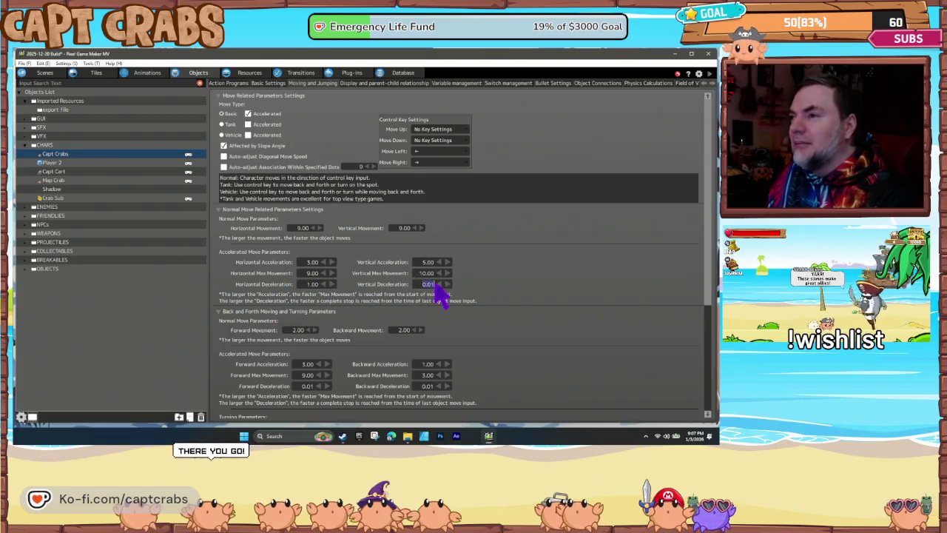
double_click(305, 386)
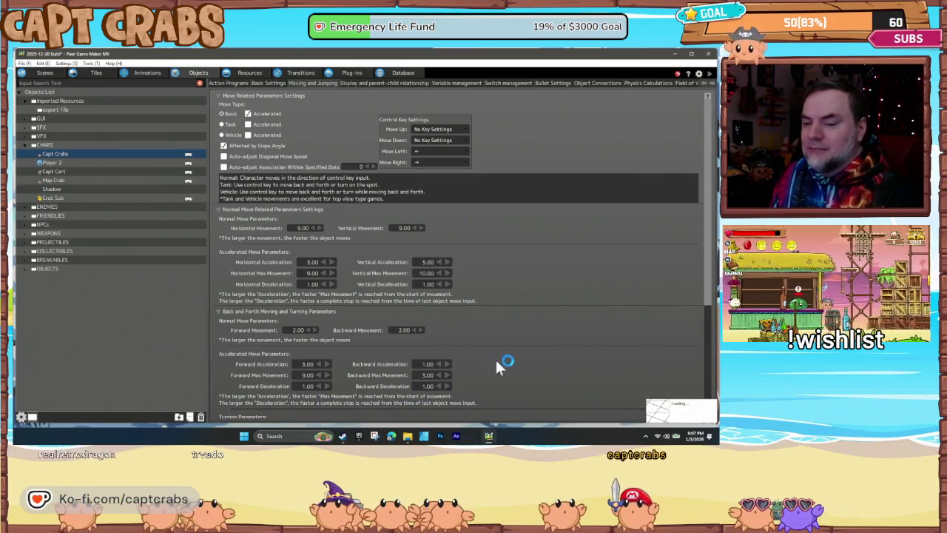
key(F5)
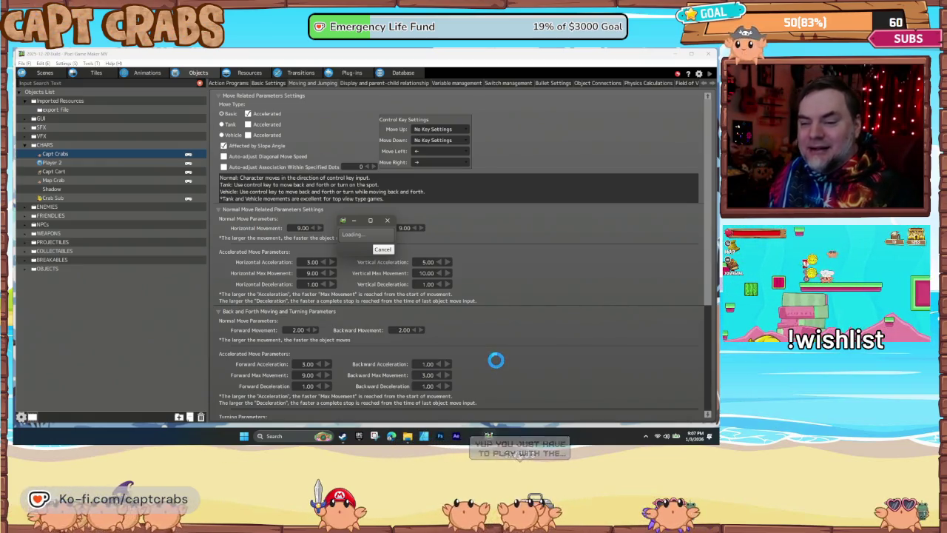
key(Right)
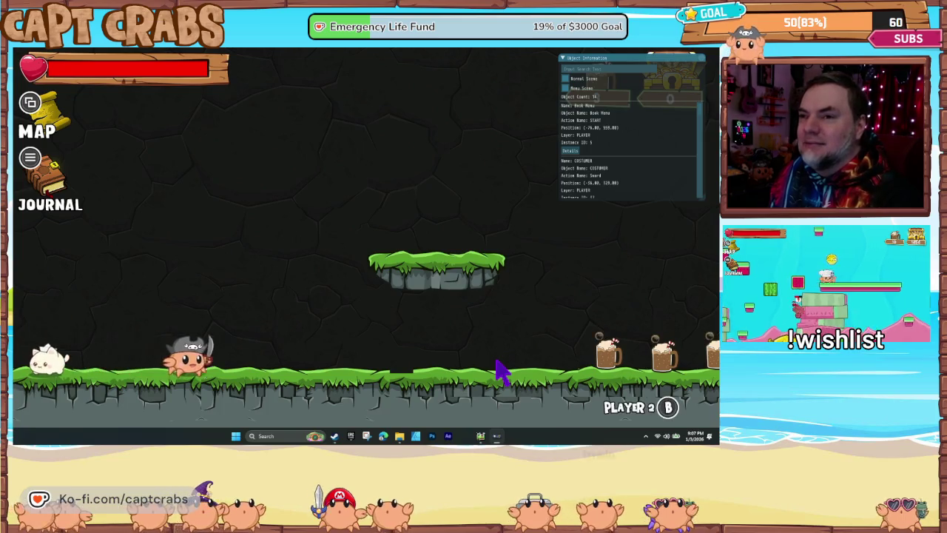
Walk the crab right, then left and back right to check how it stops
key(Right)
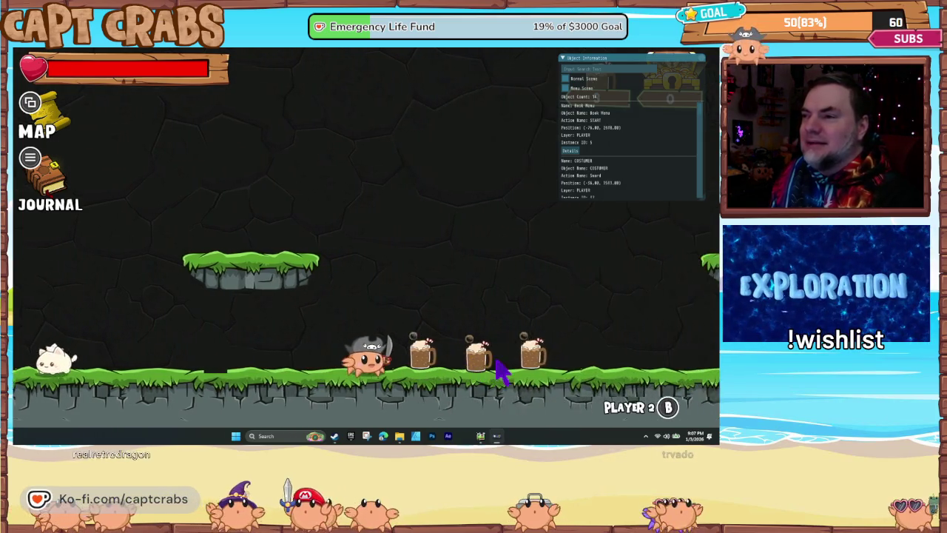
key(Right)
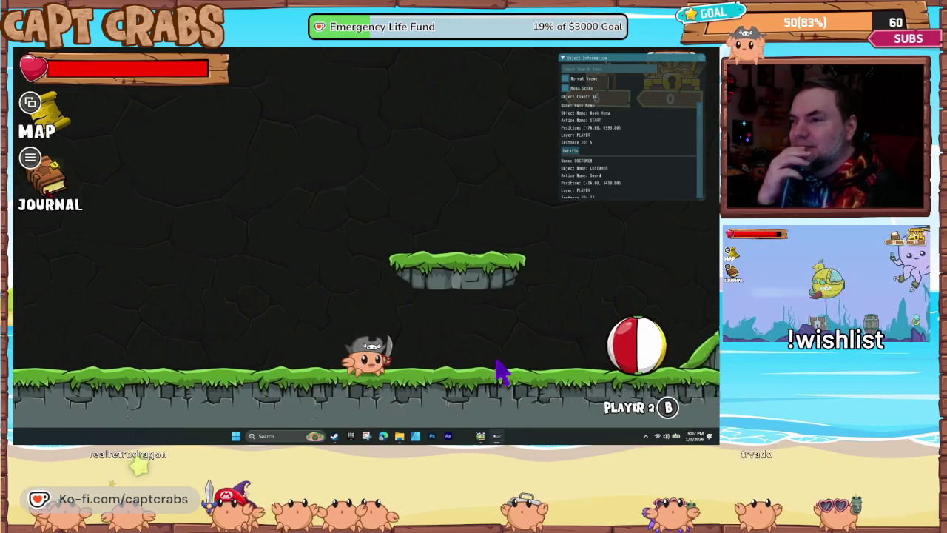
key(Right)
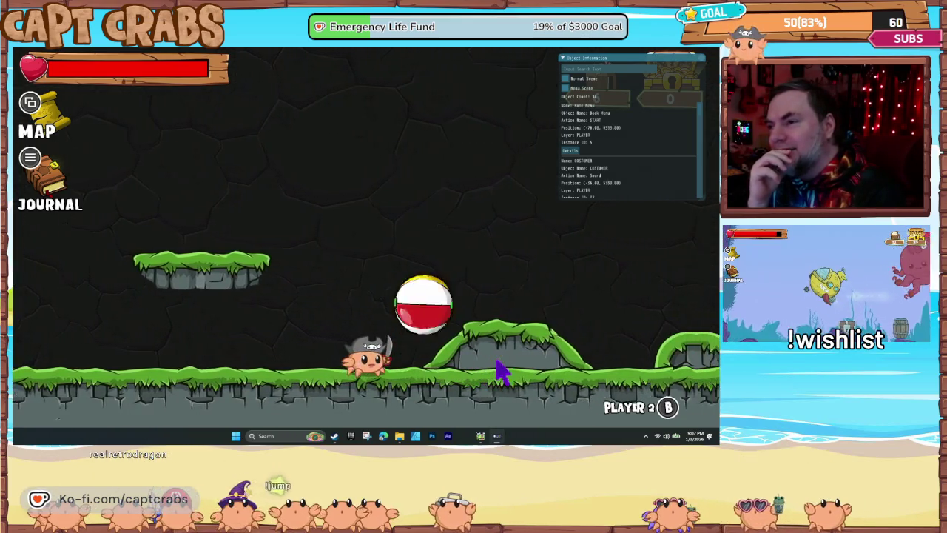
key(Right)
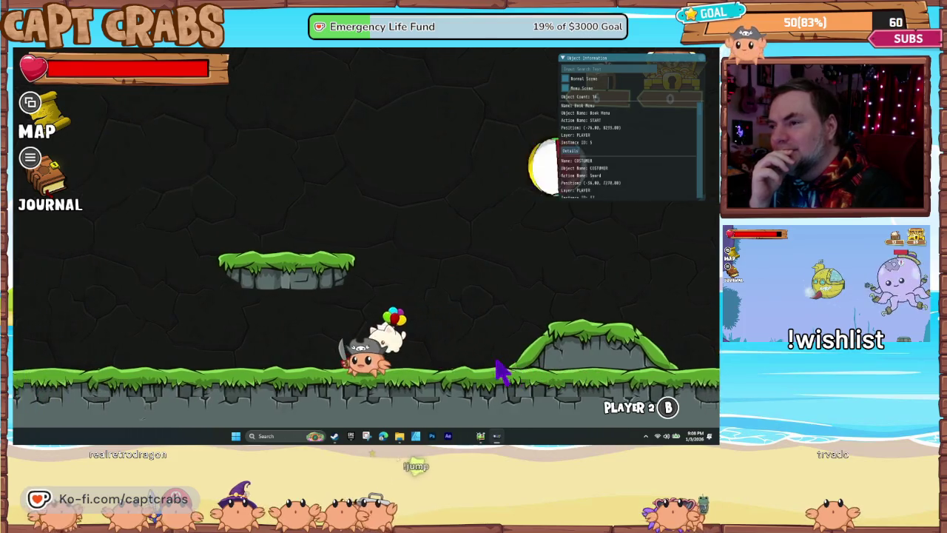
key(Right)
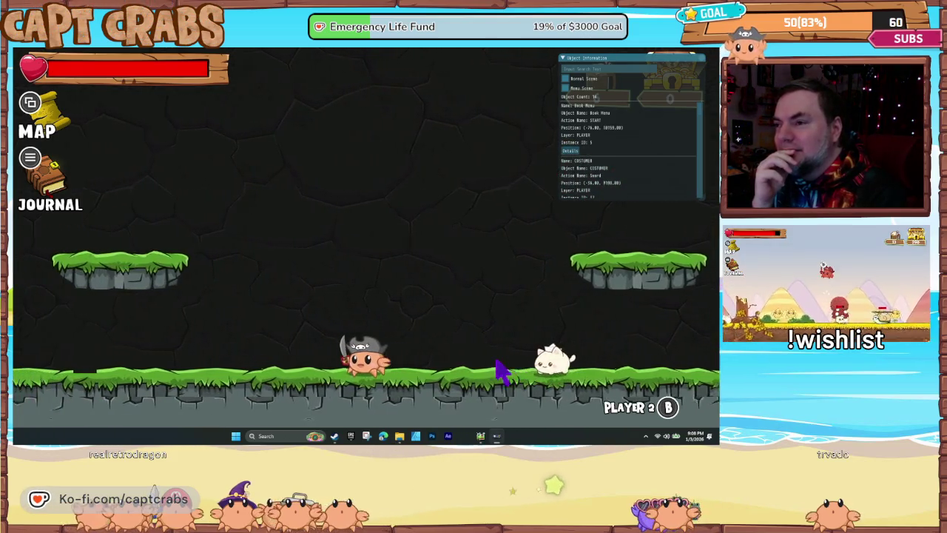
key(Left)
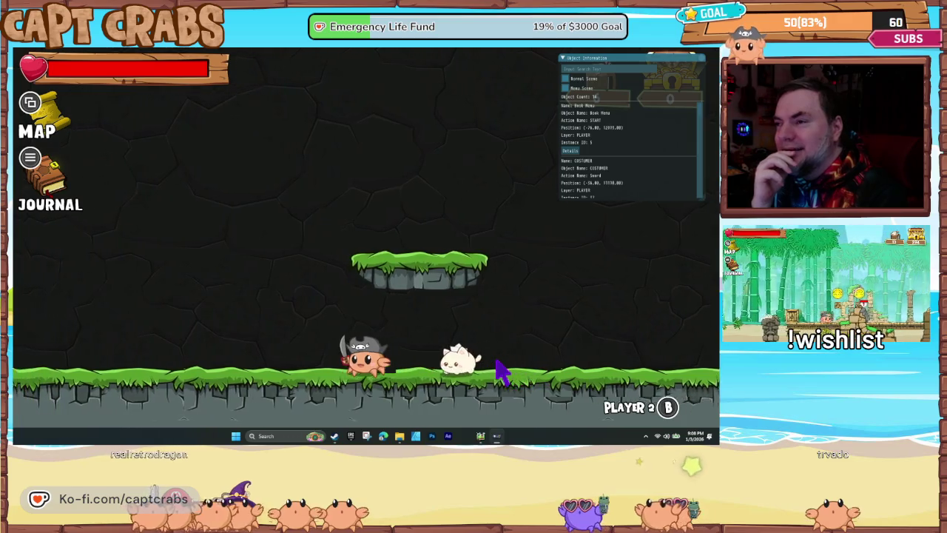
key(Left)
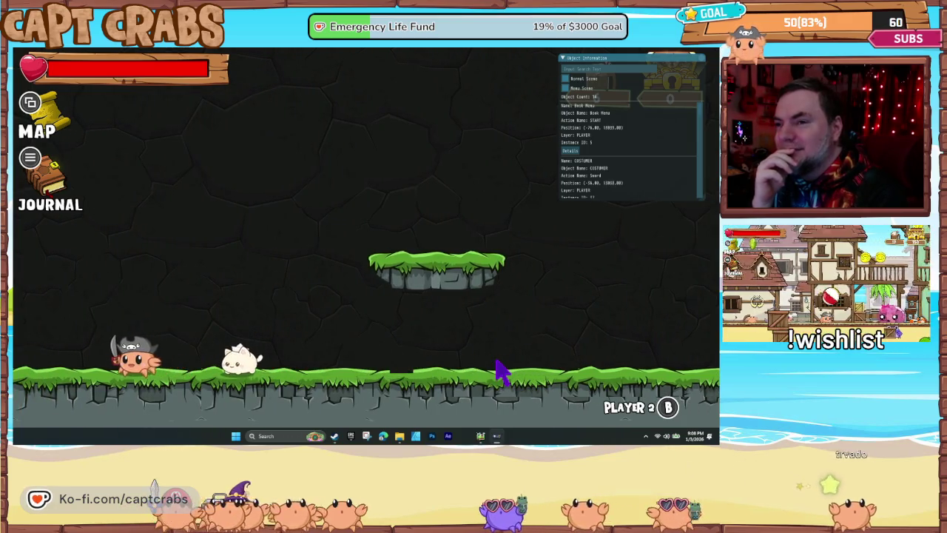
key(Right)
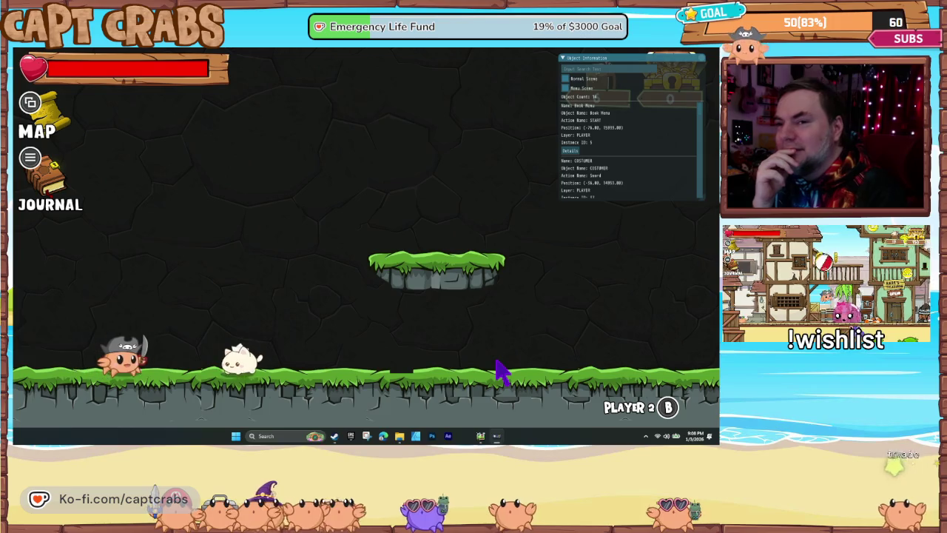
Open the pause journal and select Exit Game to return to the editor
key(Escape)
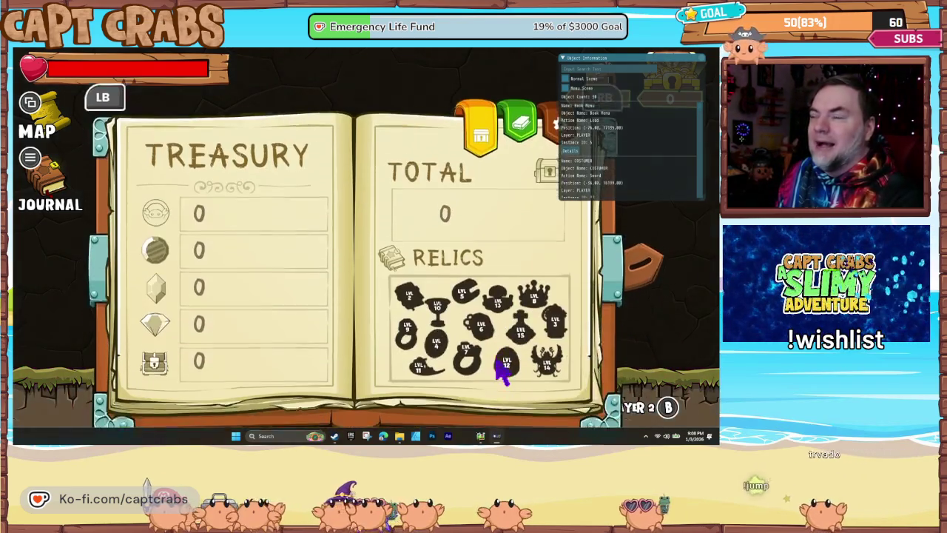
key(q)
key(q)
key(Down)
key(Down)
key(Return)
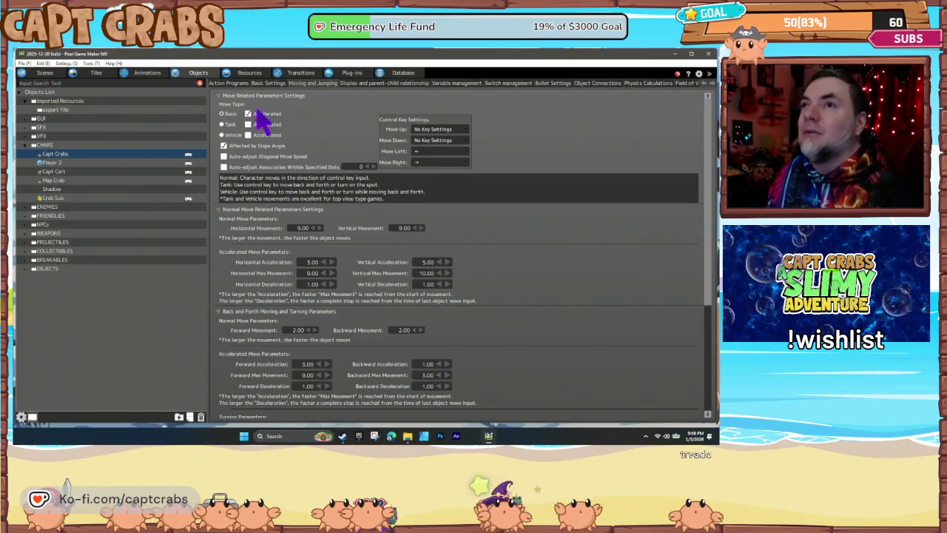
Check the Walk action, then set both Deceleration fields to 20 and test-play with F5
click(239, 83)
click(323, 231)
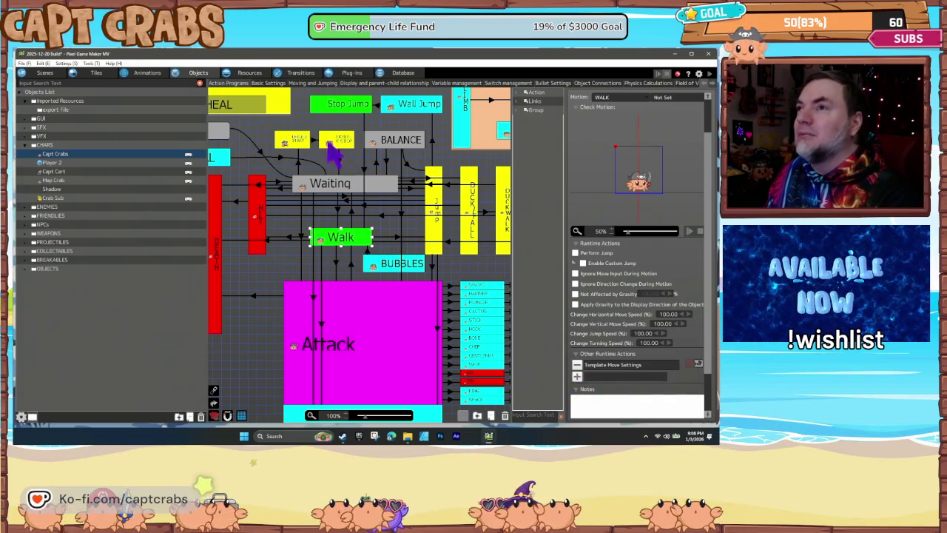
click(310, 84)
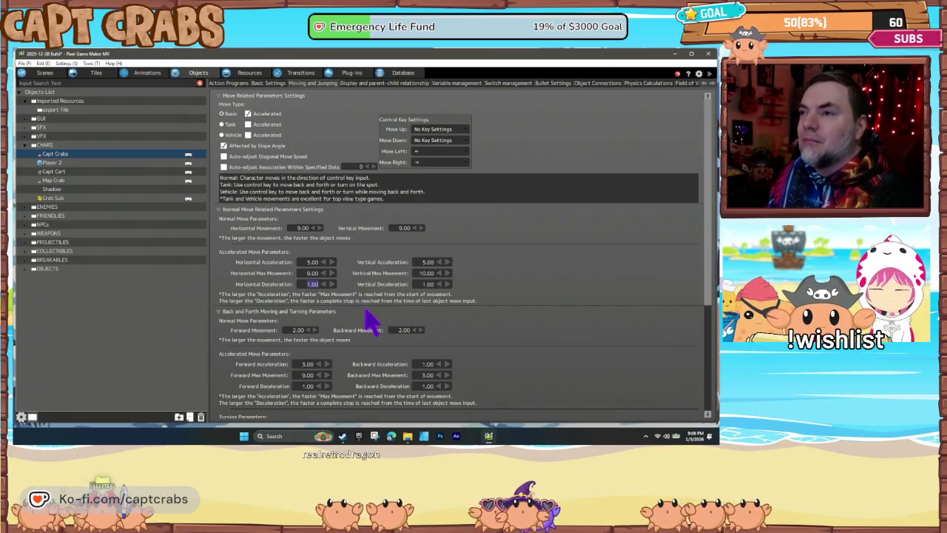
text(20)
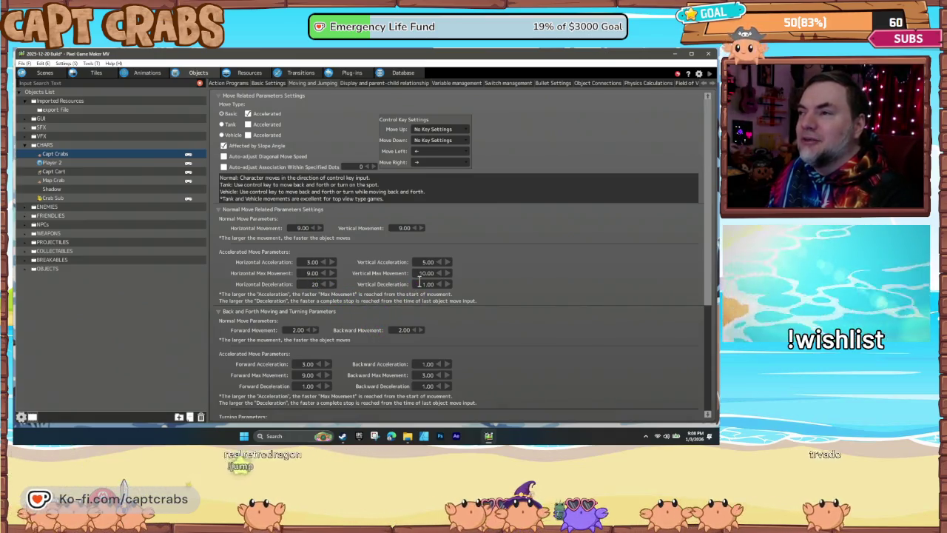
text(20)
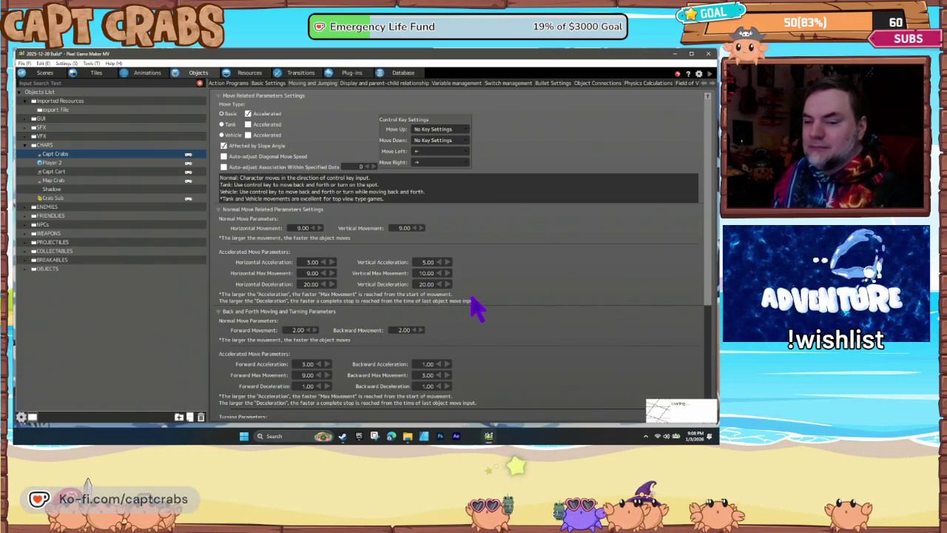
key(F5)
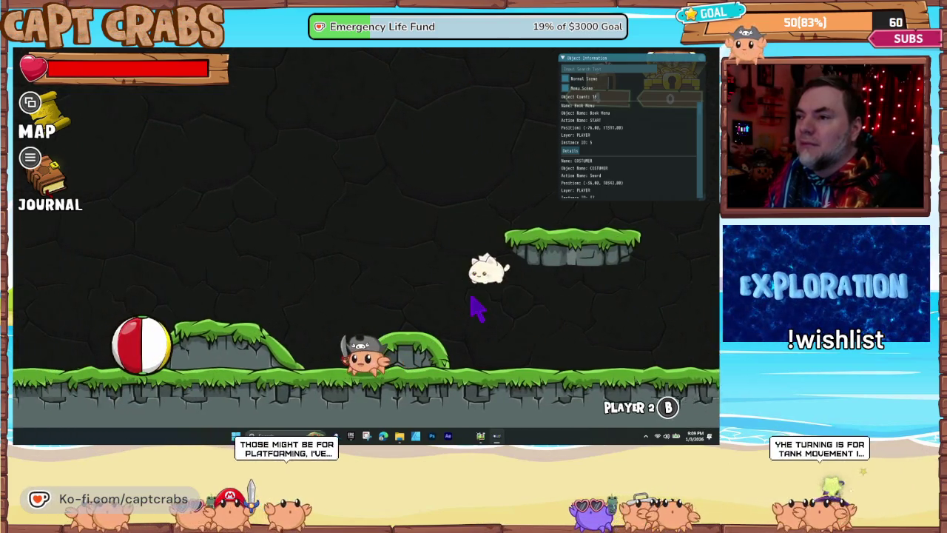
Quit the test play through the in-game journal's Exit Game choice
key(Tab)
key(Right)
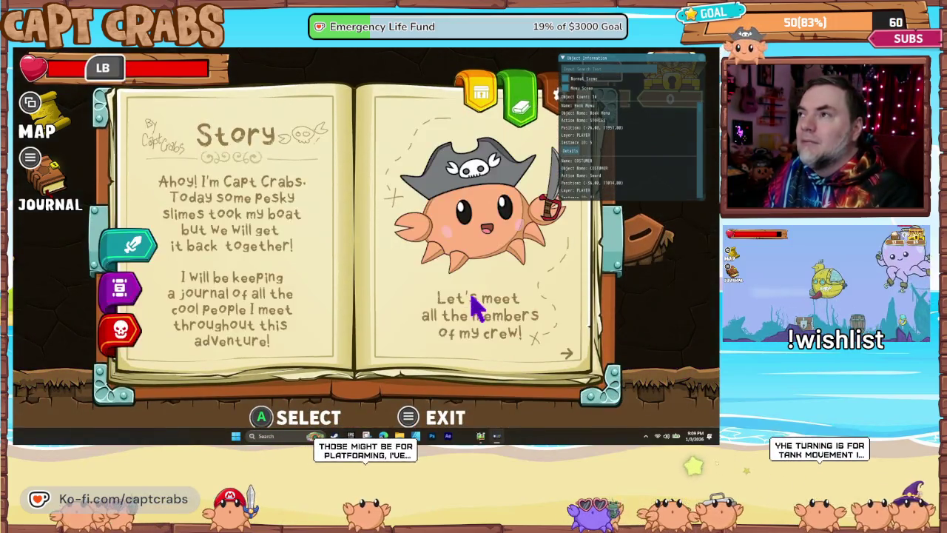
key(Right)
key(Down)
key(Down)
key(Down)
key(Return)
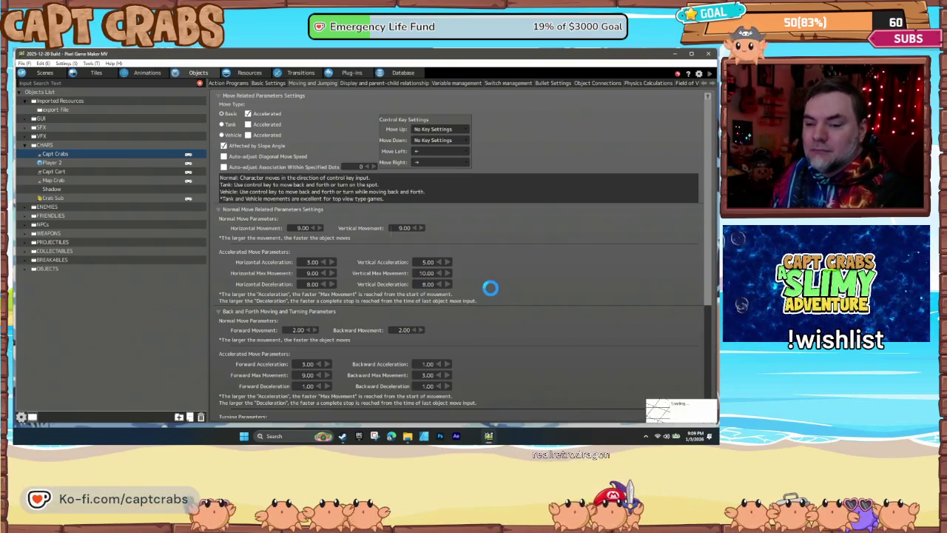
Launch a fresh test play with both decelerations at 8.00
key(F5)
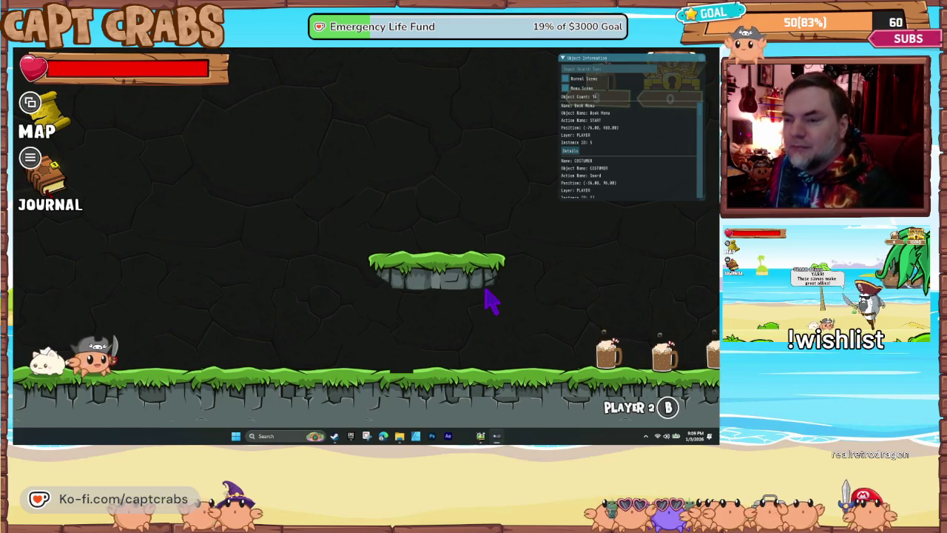
Walk and jump the crab to the right to test its stopping at deceleration 8
key(Right)
key(Right)
key(Right)
key(Right)
key(space)
key(space)
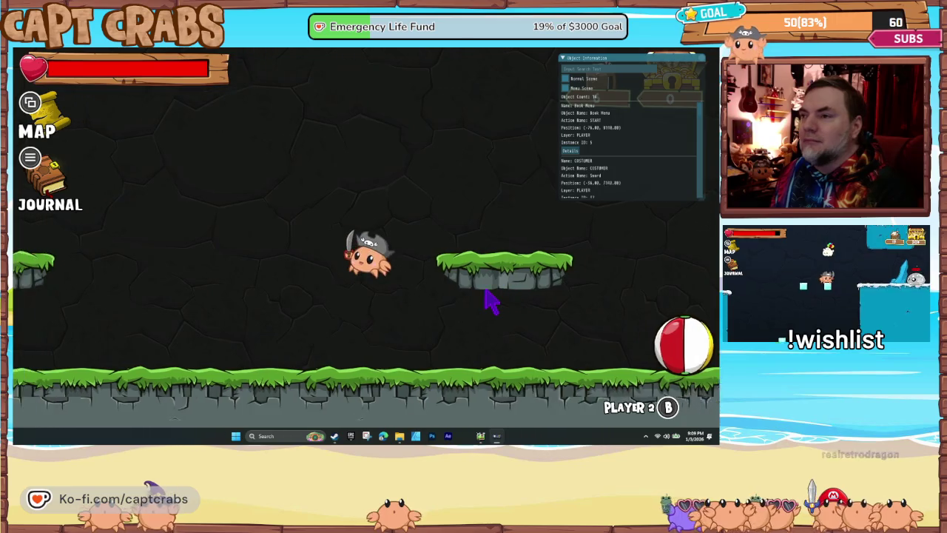
key(Right)
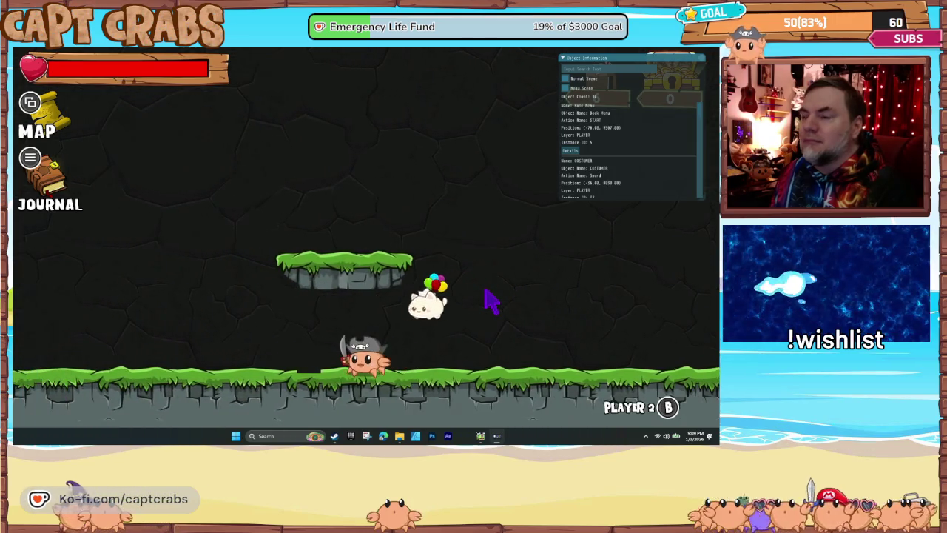
Exit the test play from the journal menu's EXIT GAME option
key(Escape)
key(Right)
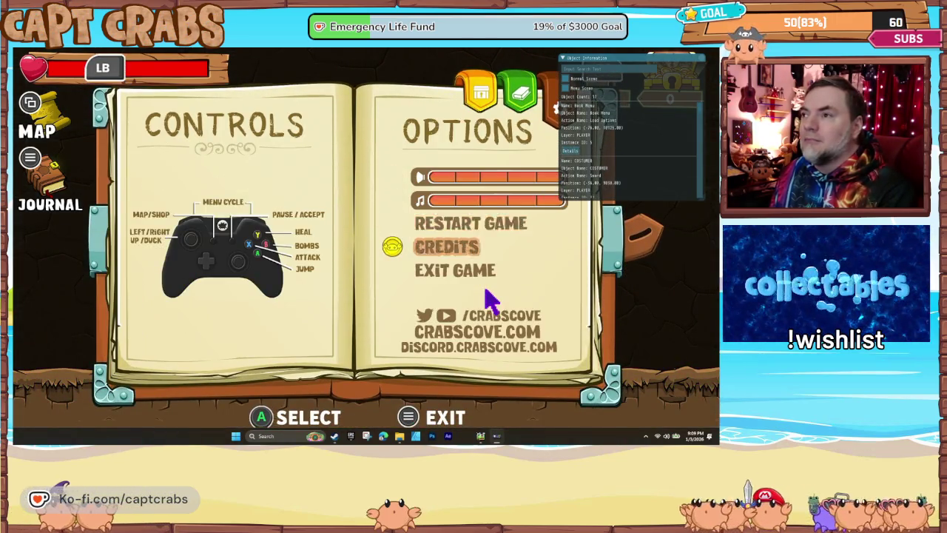
key(Down)
key(Return)
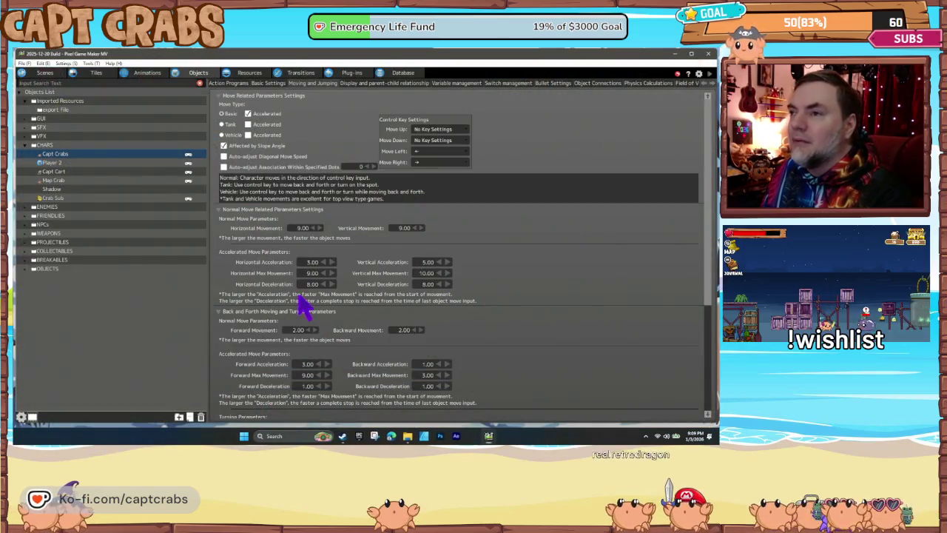
Change Horizontal Deceleration to 1 and start a new test play
double_click(309, 284)
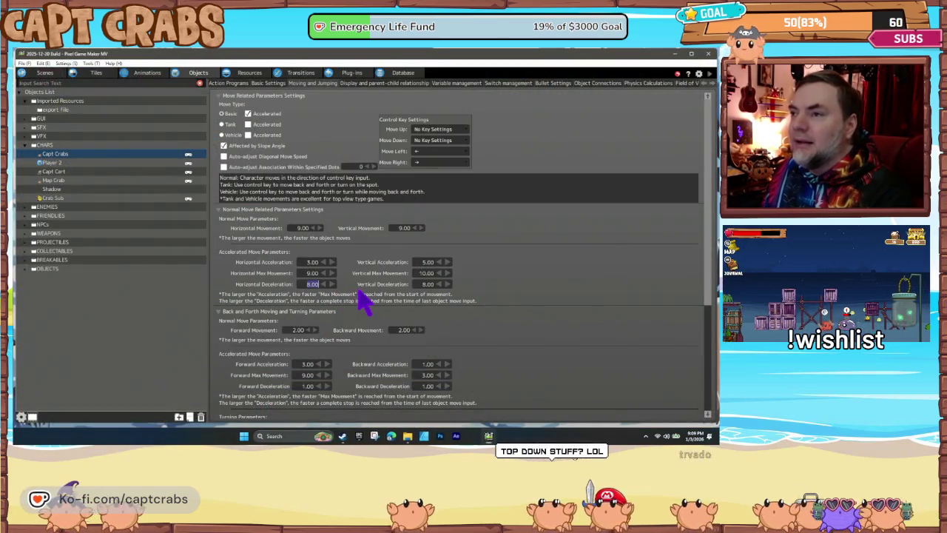
text(1)
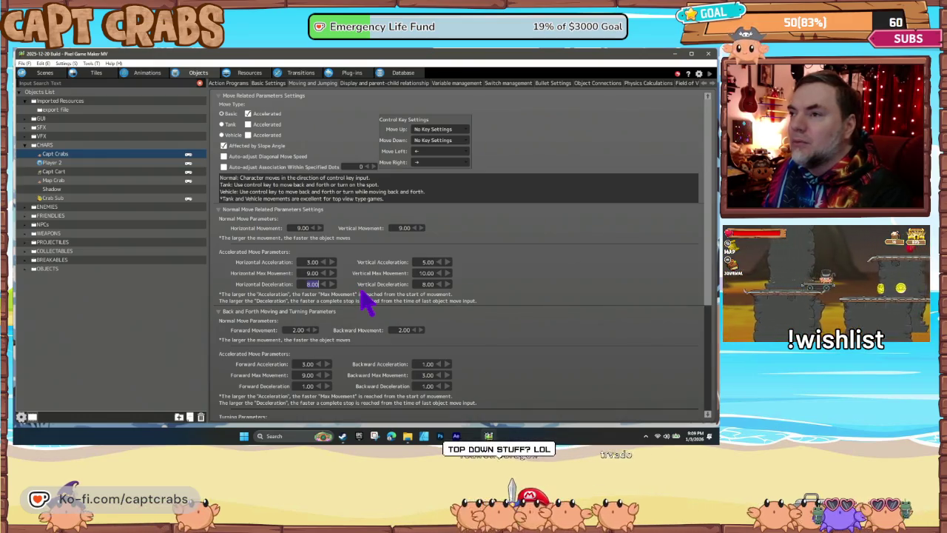
key(Return)
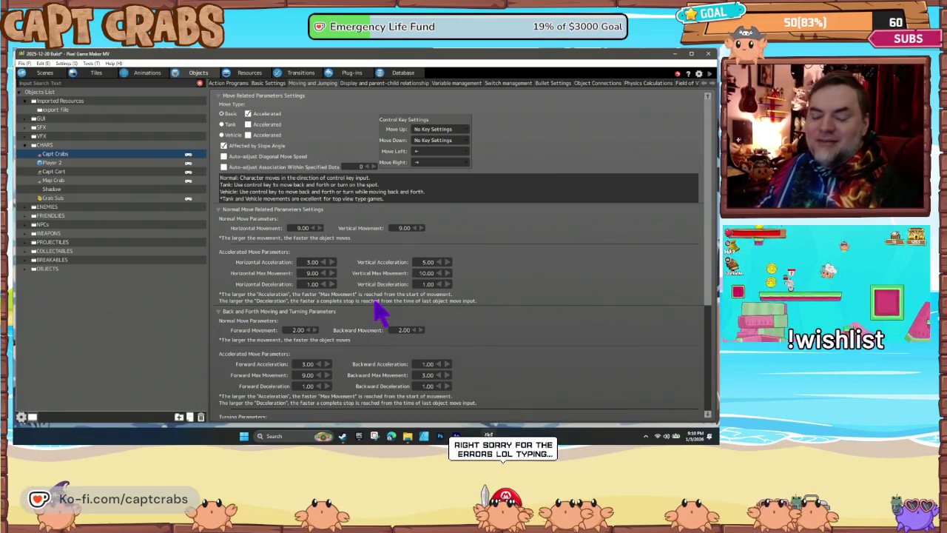
key(ctrl+s)
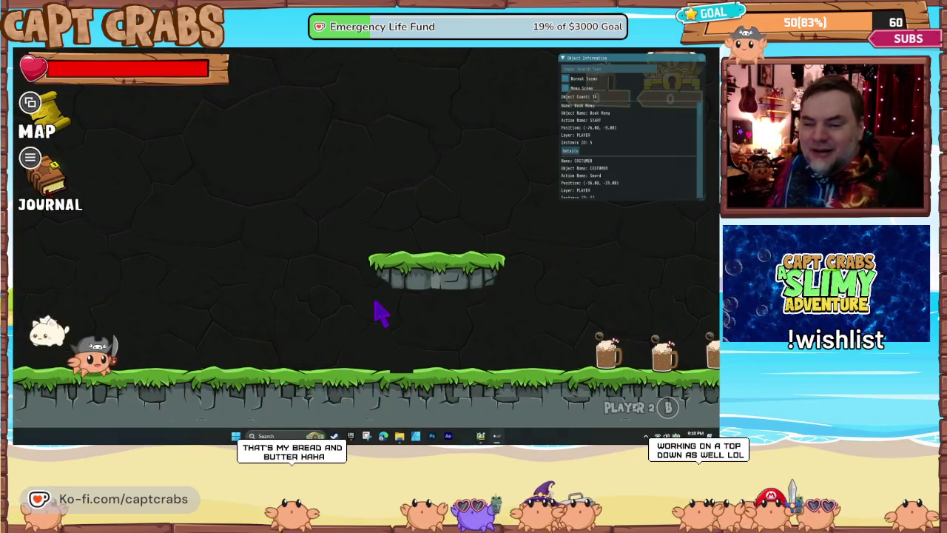
Walk the crab right through the cave, hop onto the floating platform, then head back left
key(Right)
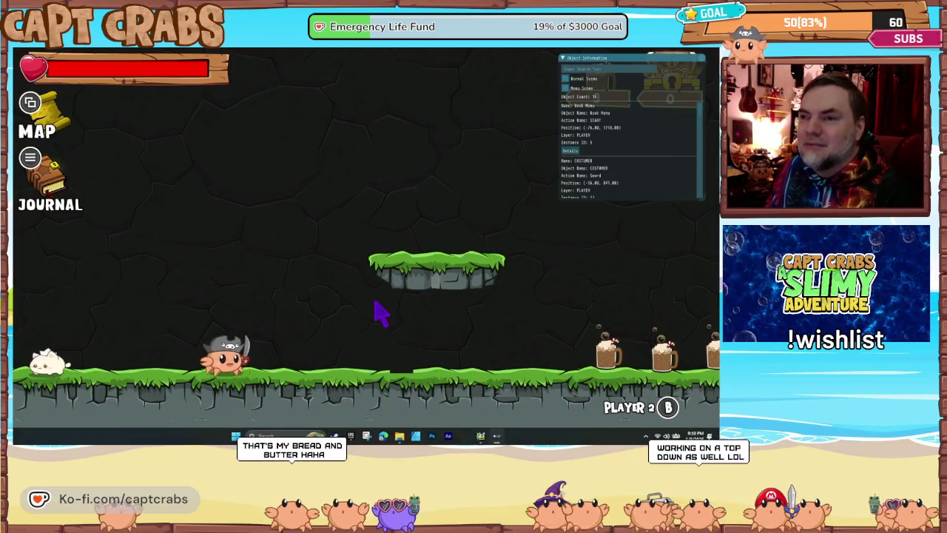
key(Right)
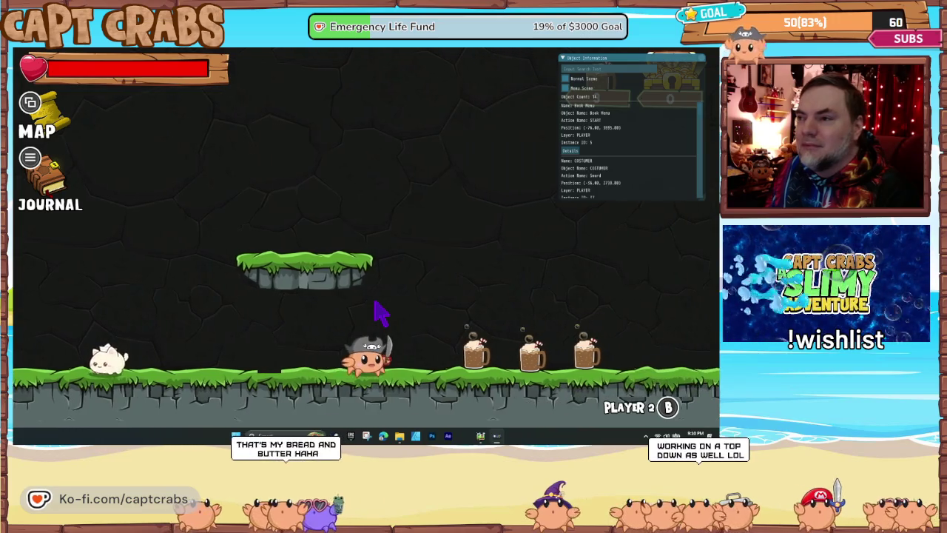
key(Right)
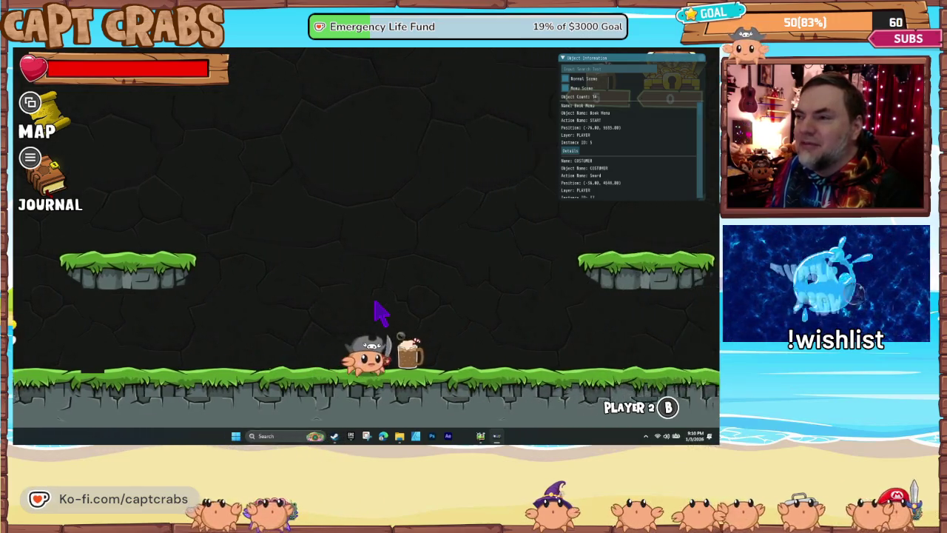
key(Left)
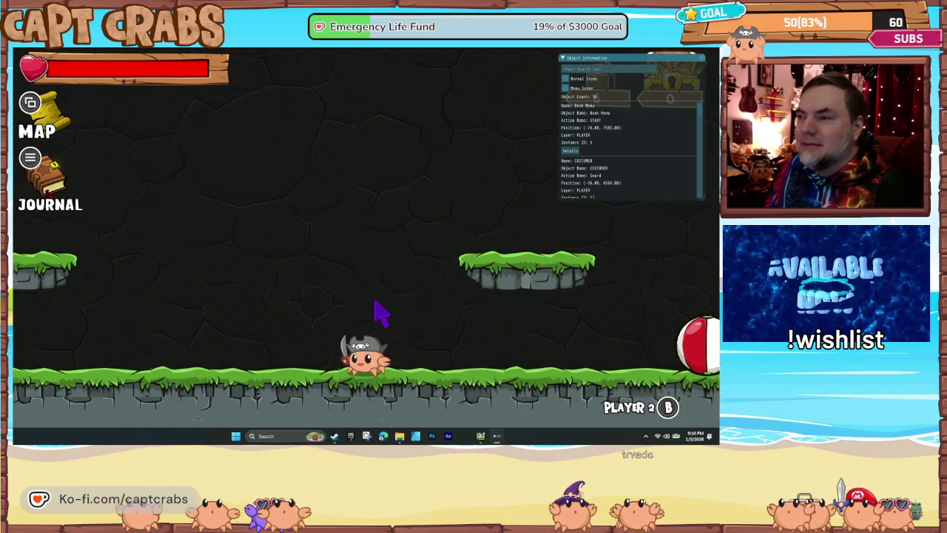
key(Left)
key(Left)
key(Right)
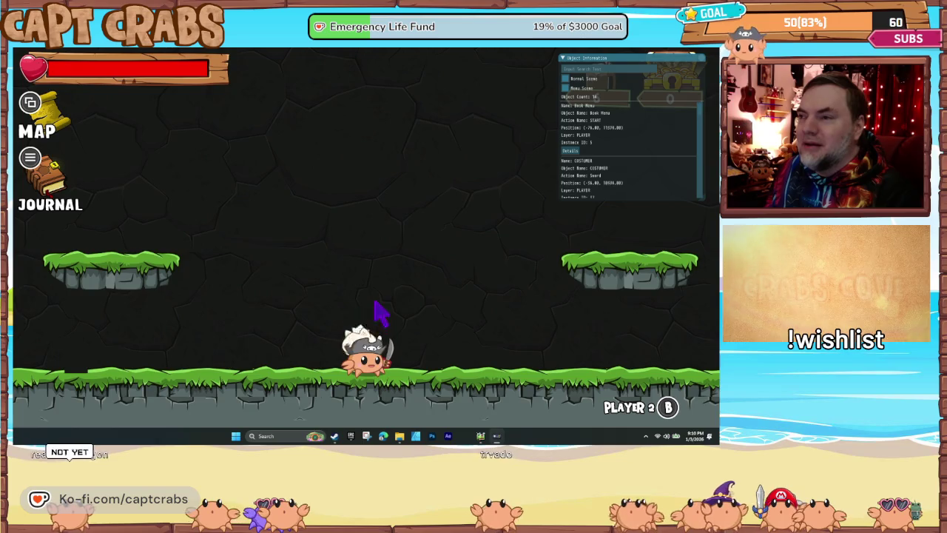
key(space)
key(Right)
key(space)
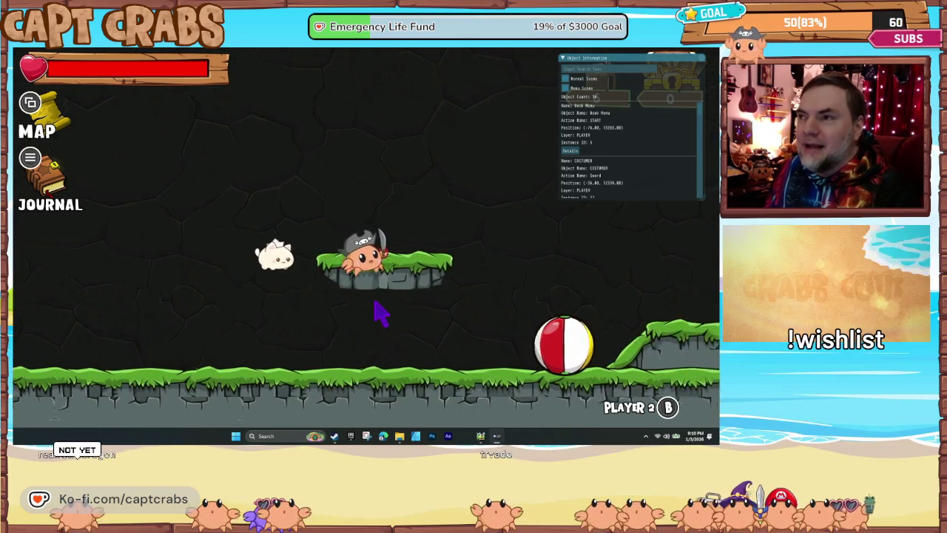
key(Left)
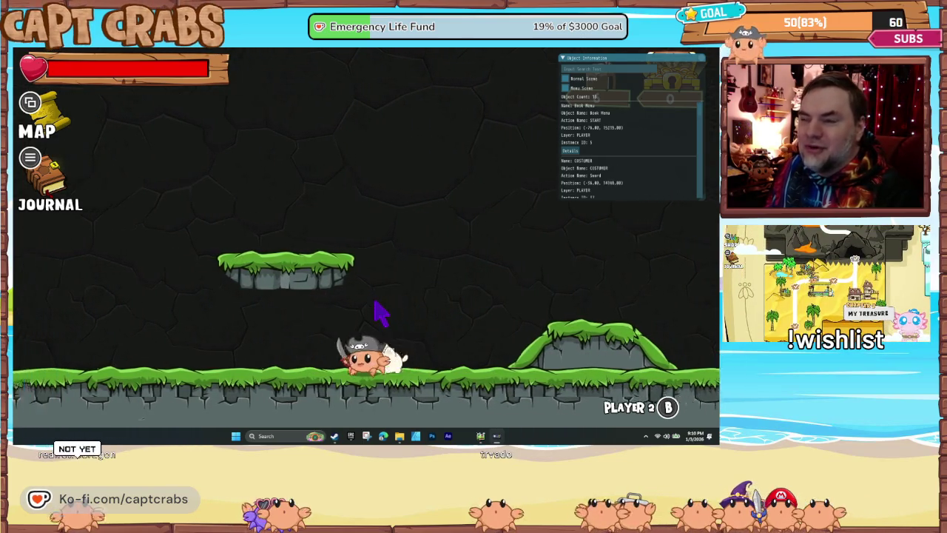
key(Left)
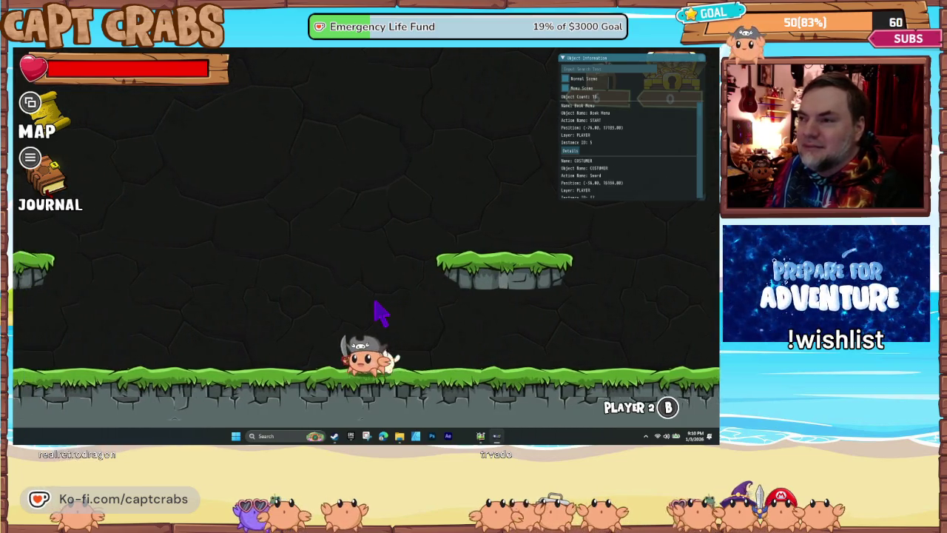
key(Left)
Walk the crab back and forth, jumping onto the grassy hill and toward the treasure chest
key(Right)
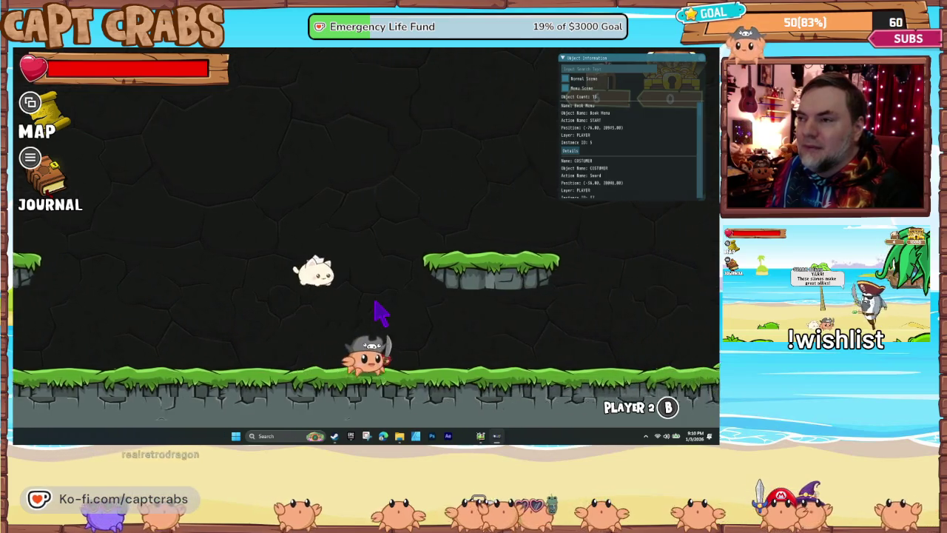
key(Left)
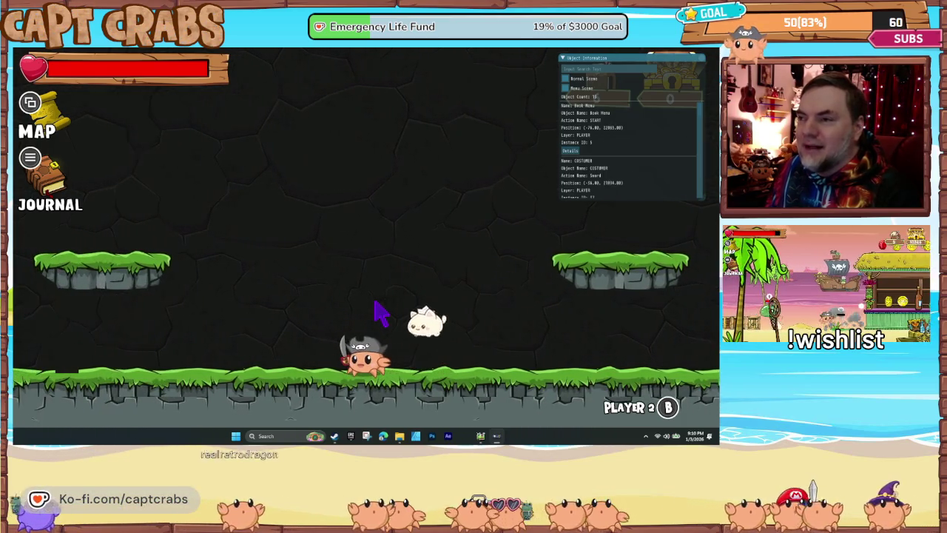
key(Left)
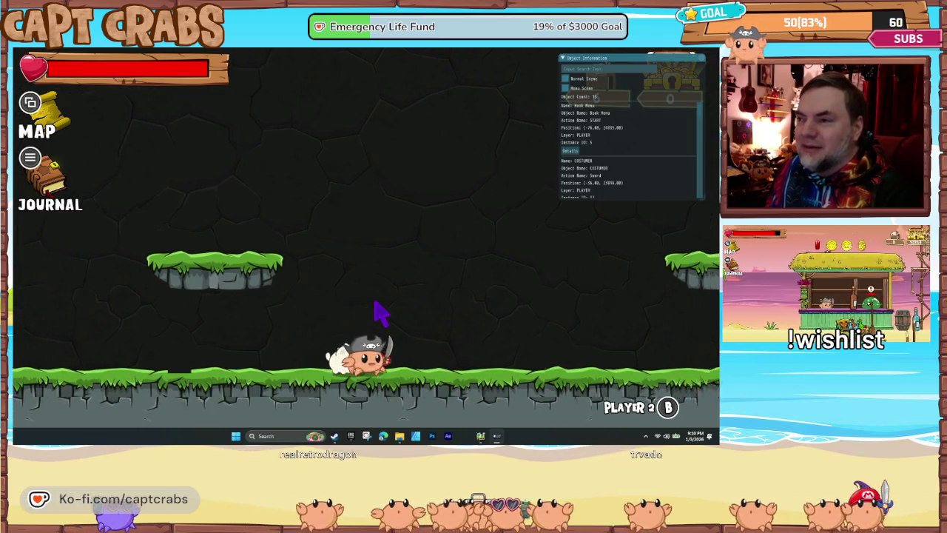
key(Right)
key(Right)
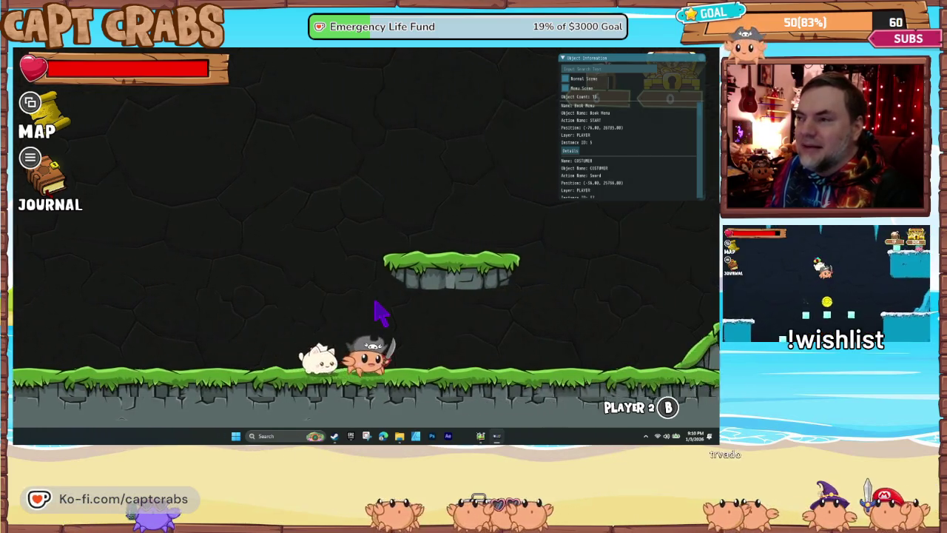
key(space)
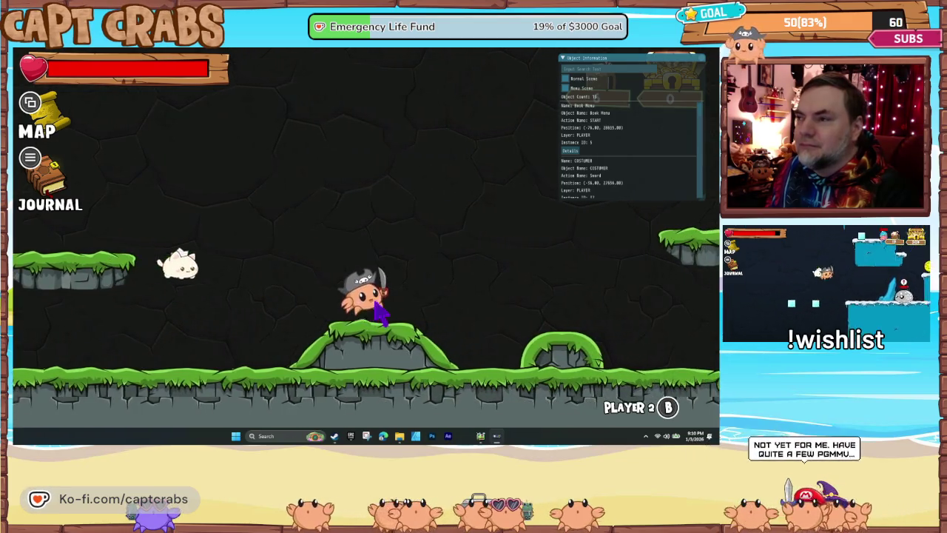
key(Left)
key(Right)
key(Left)
key(Right)
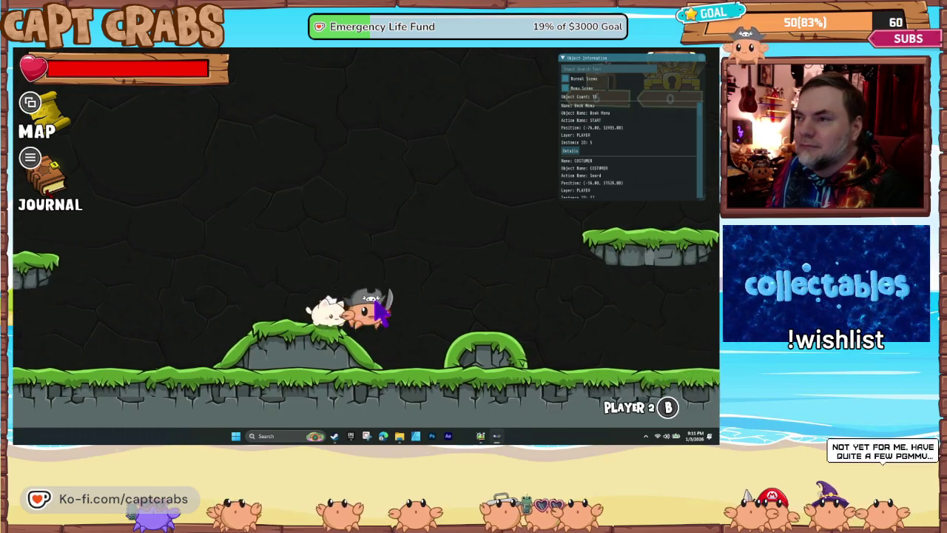
key(space)
key(space)
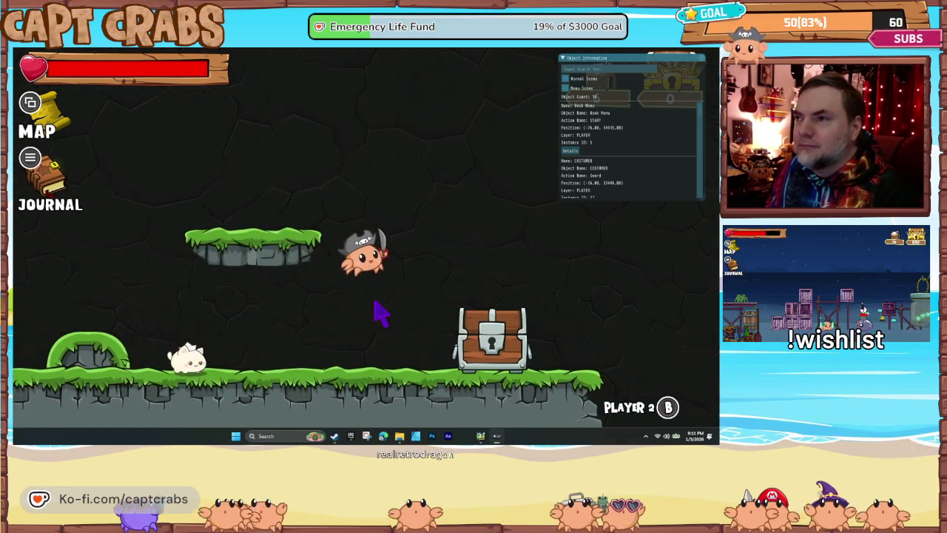
key(Right)
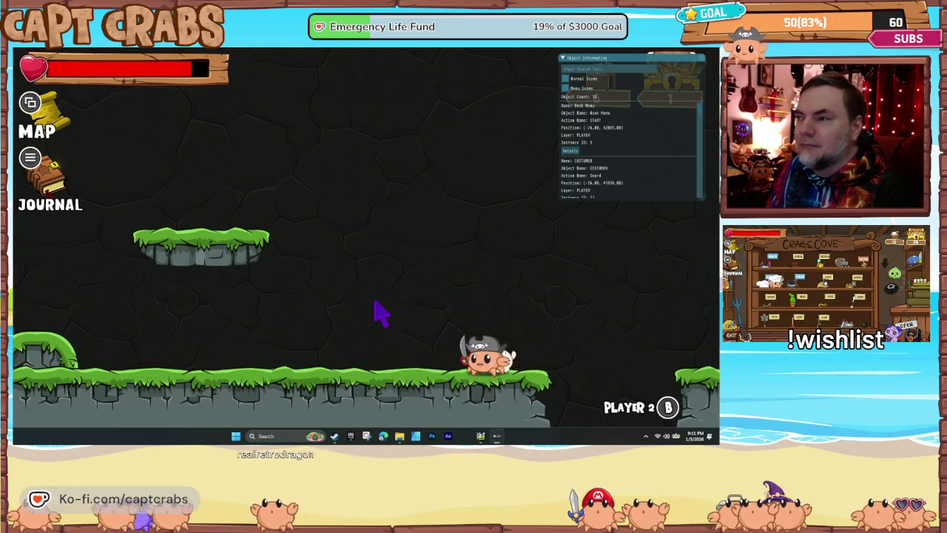
Pace the crab left and right with a few jumps to check its stopping
key(Left)
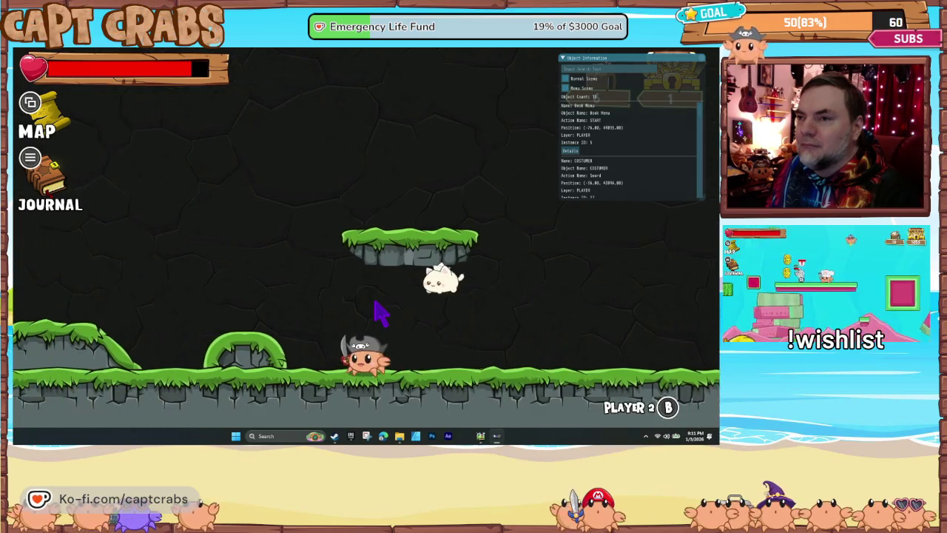
key(space)
key(Left)
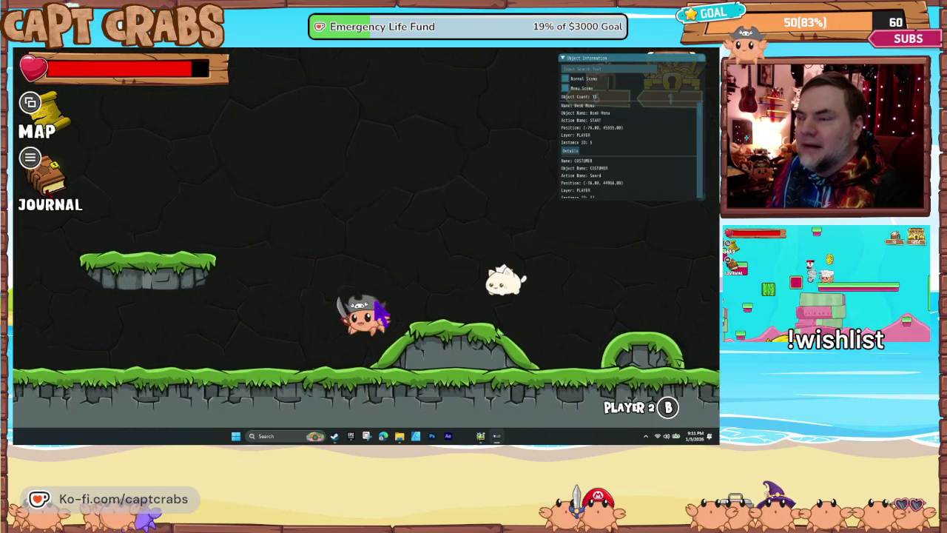
key(Left)
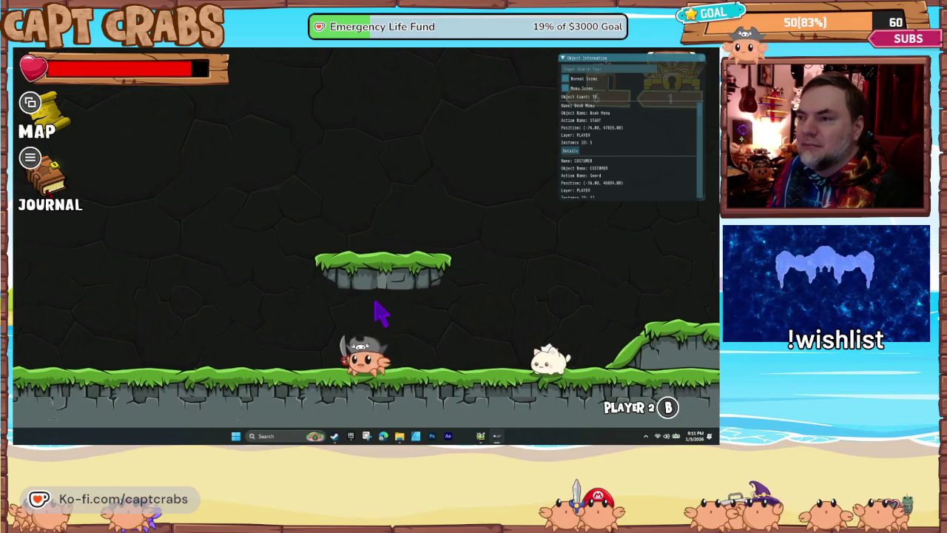
key(Right)
key(Left)
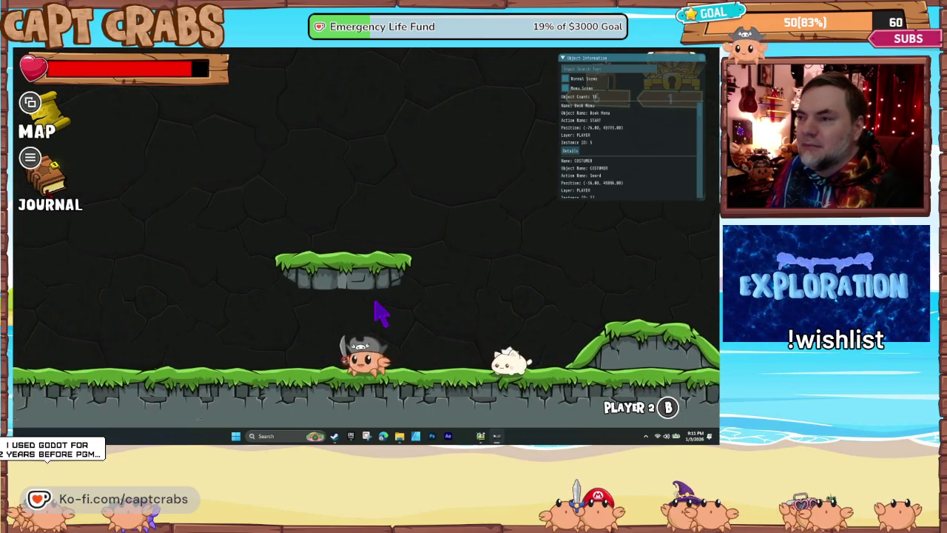
key(Right)
key(Left)
key(Right)
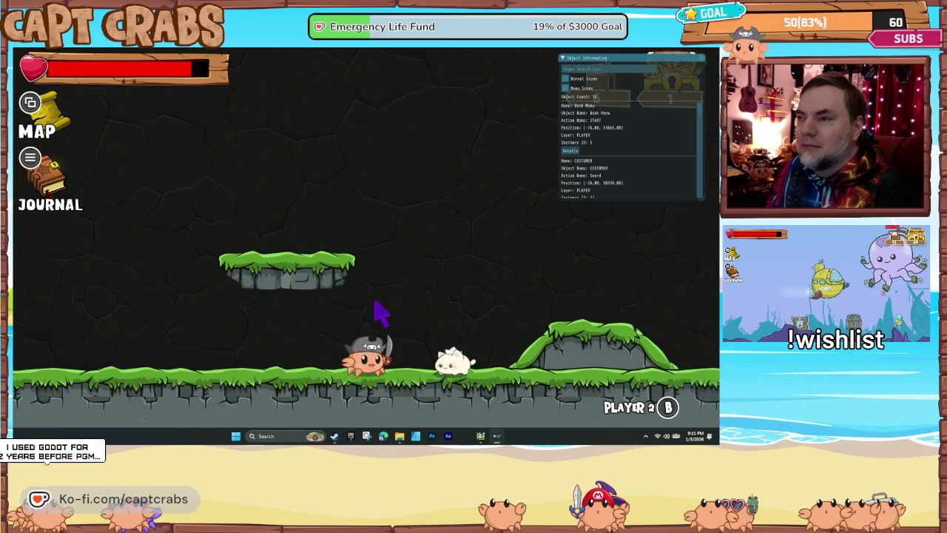
key(Left)
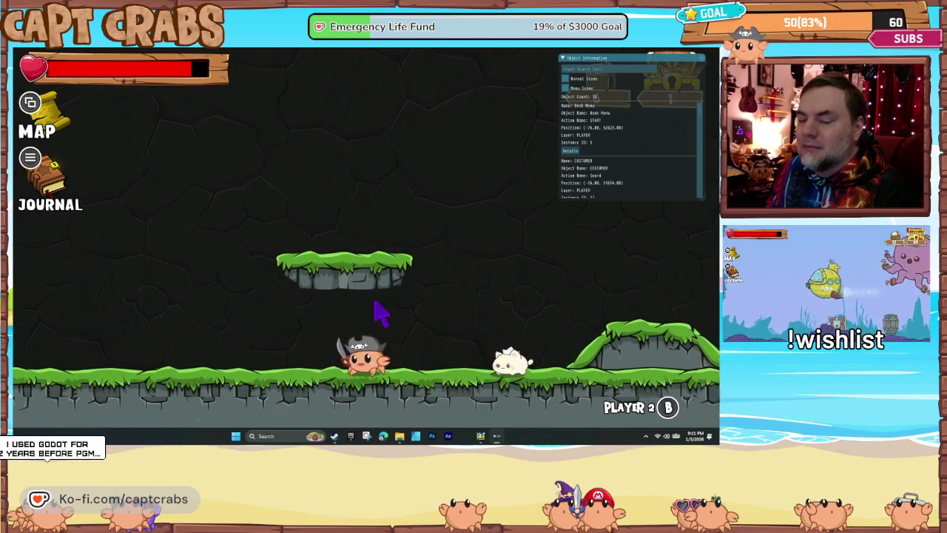
key(Left)
key(space)
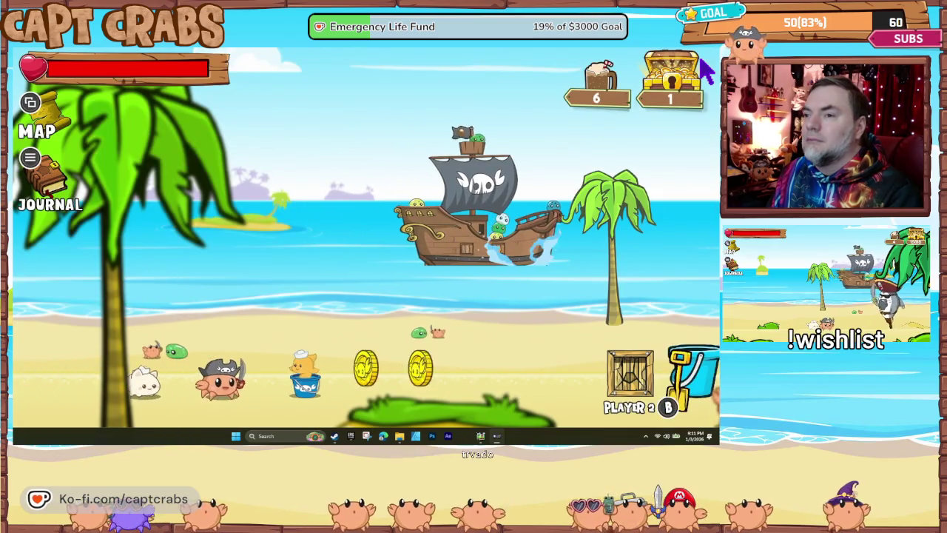
Walk right collecting two coins, attack the green slime, and jump onto the balloon bunny
key(Right)
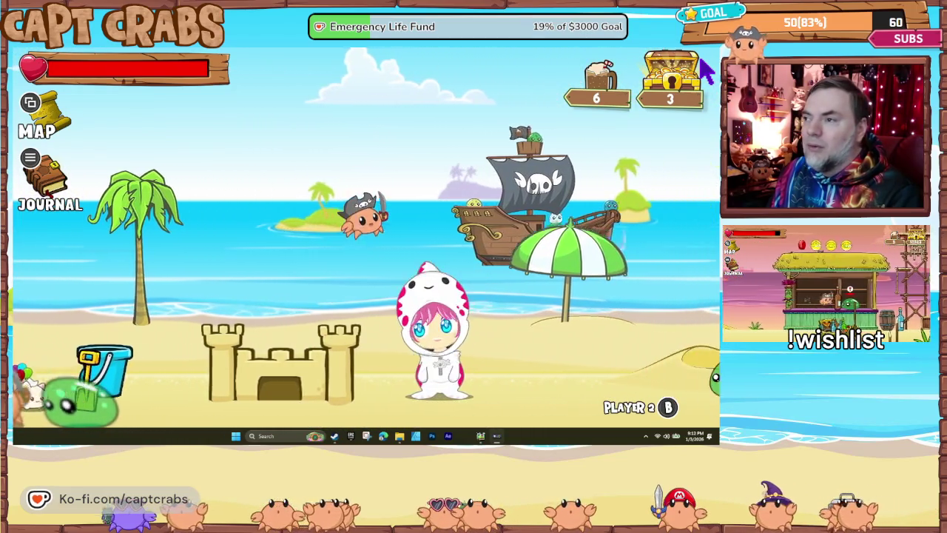
key(Right)
key(x)
key(Right)
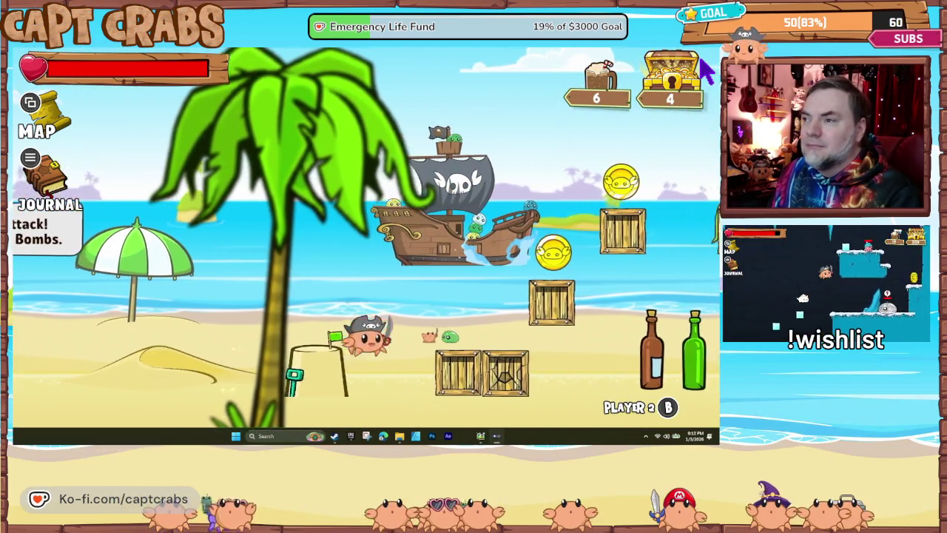
key(z)
key(Left)
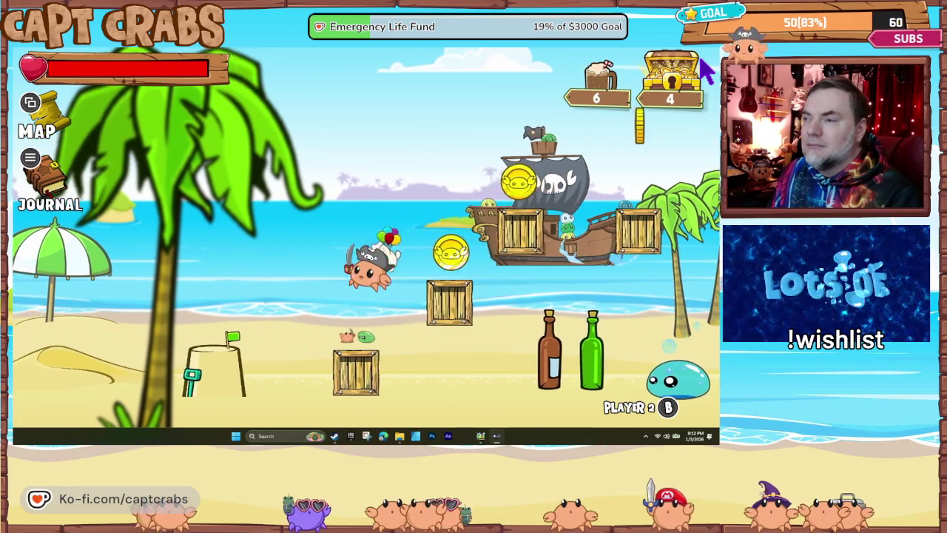
key(Right)
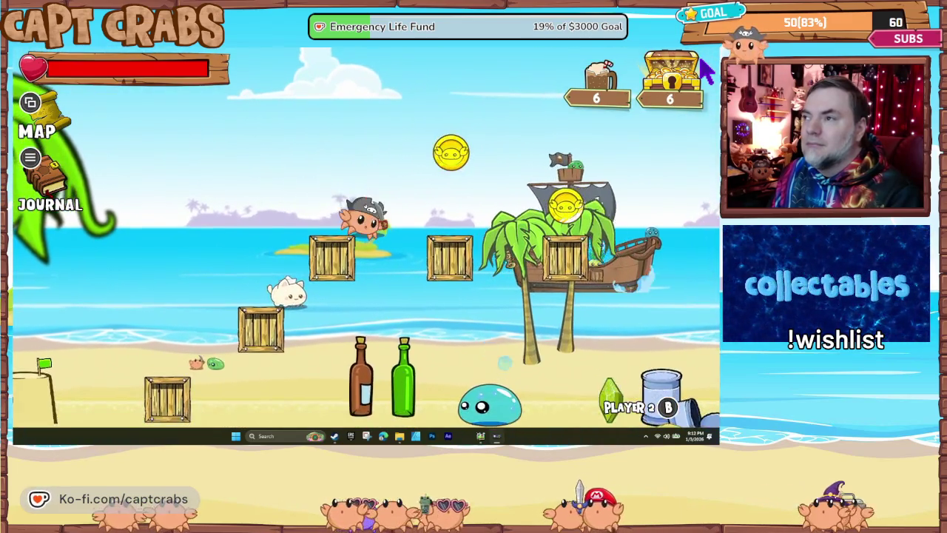
Run back and forth along the beach collecting coins and items
key(Left)
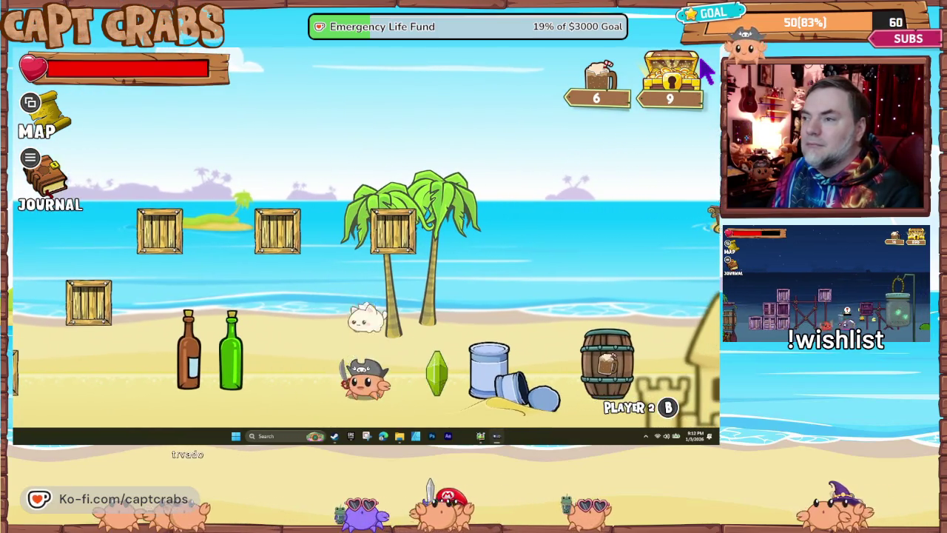
key(Right)
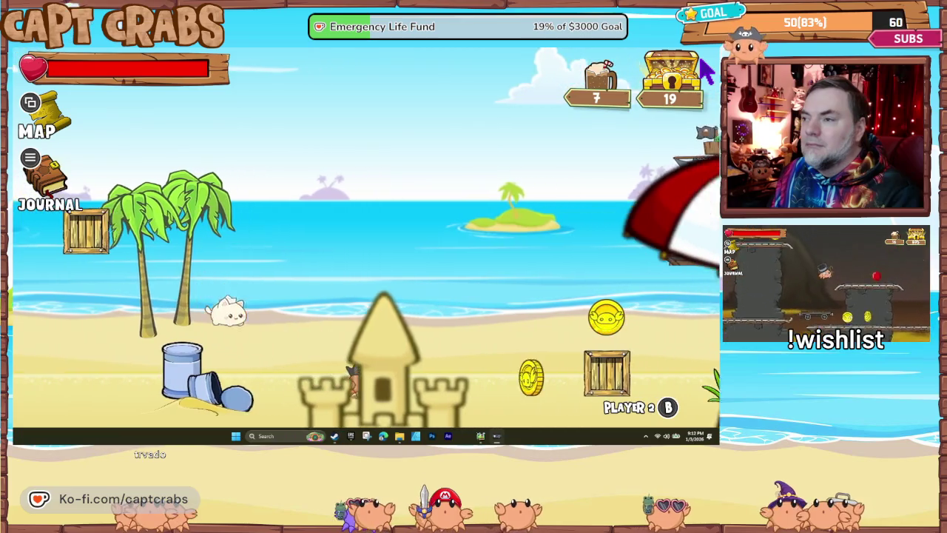
key(Left)
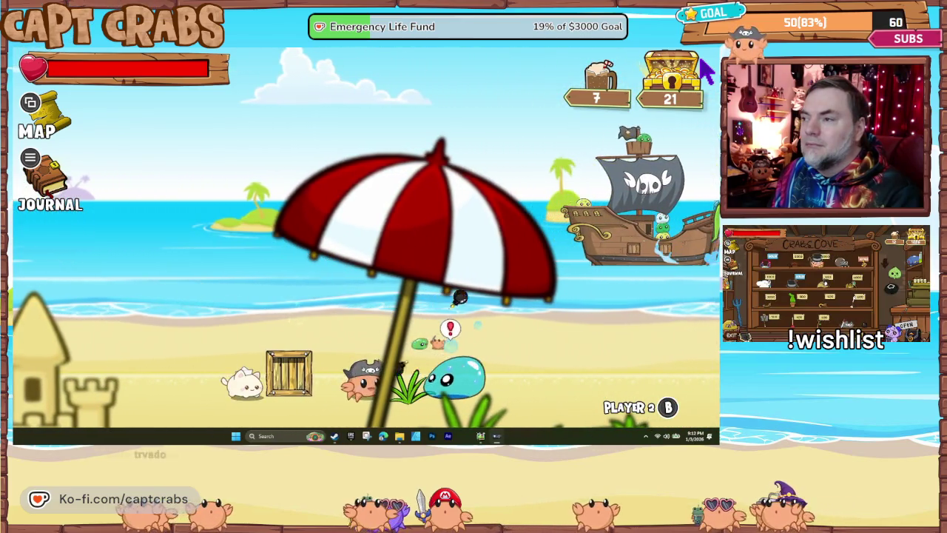
key(Right)
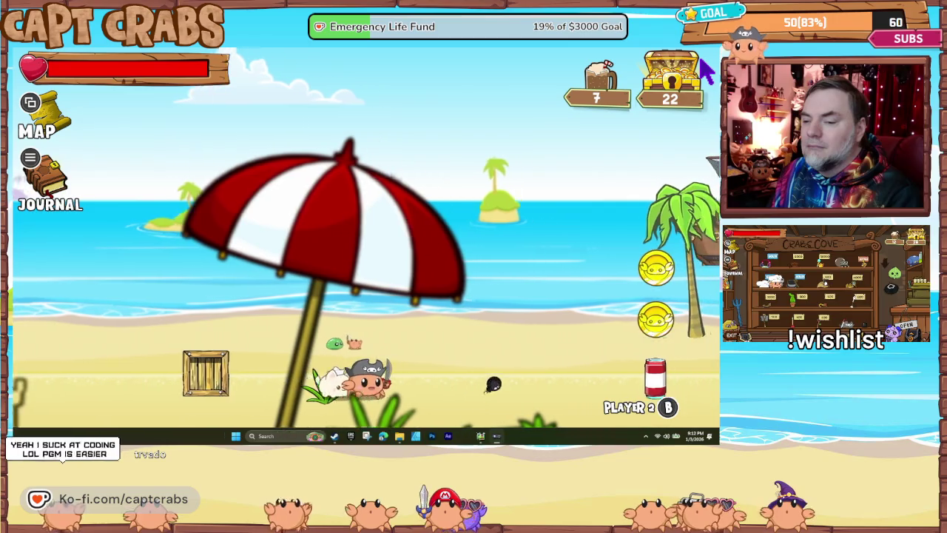
key(Right)
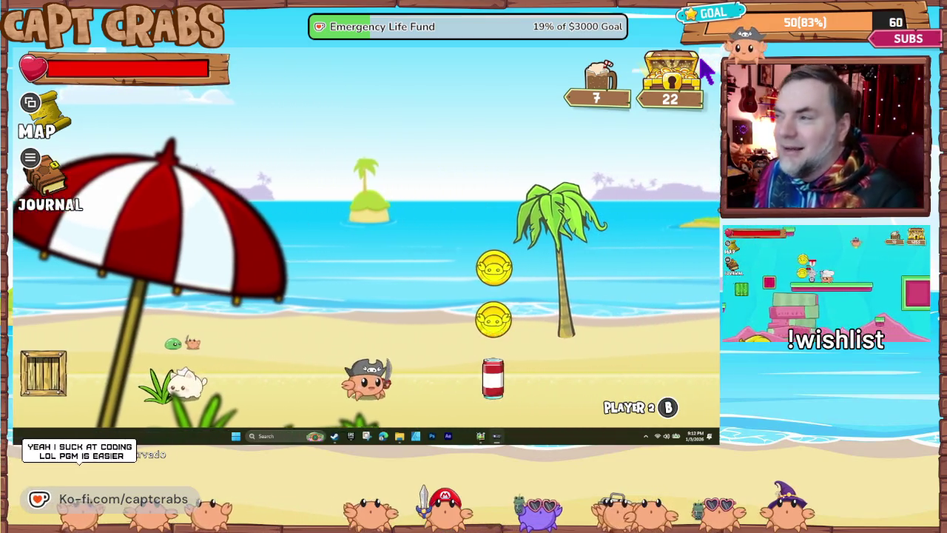
key(Right)
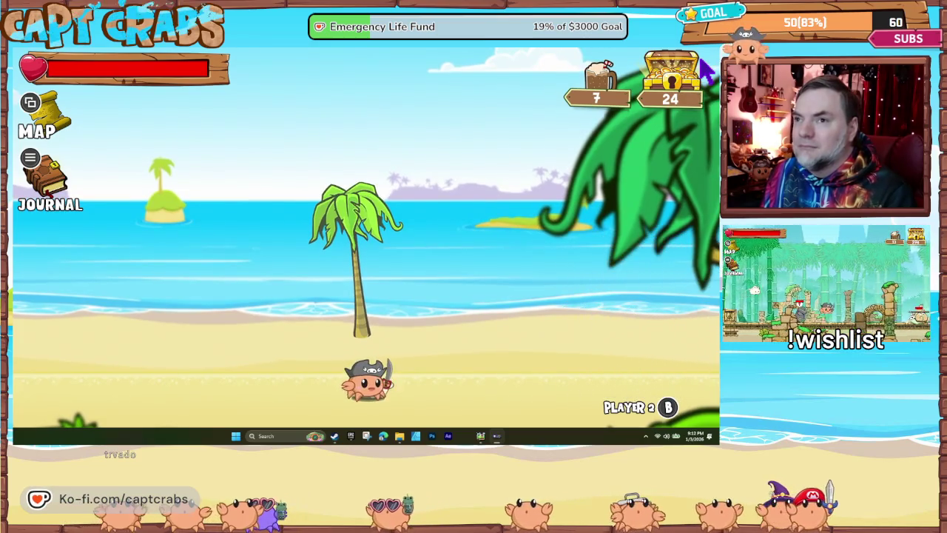
Run right past the octopuses and bombs, climb the crates, and open the treasure chest for coins
key(Right)
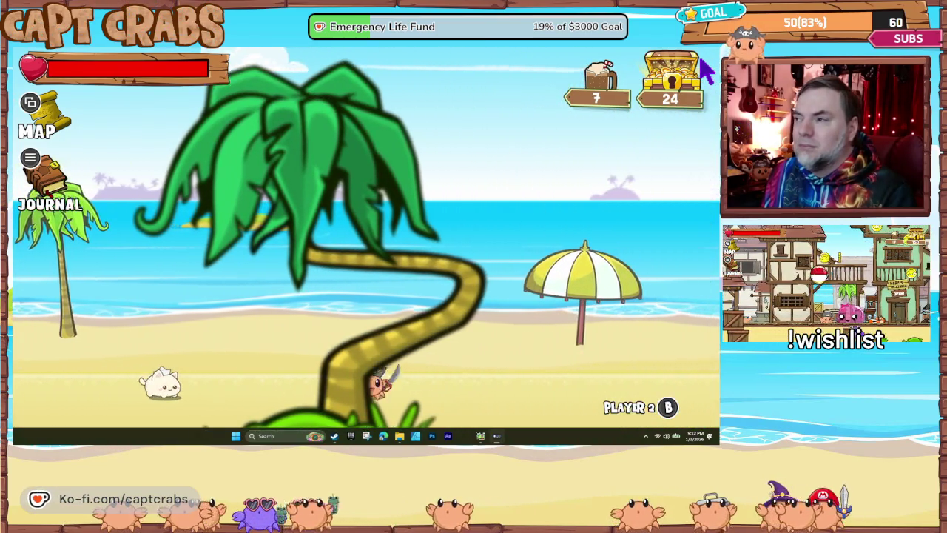
key(Right)
key(Right)
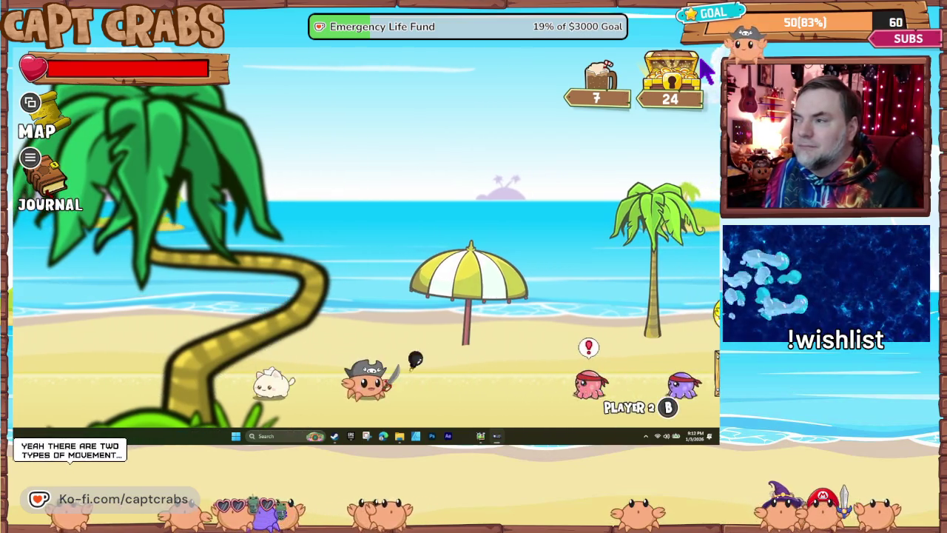
key(Right)
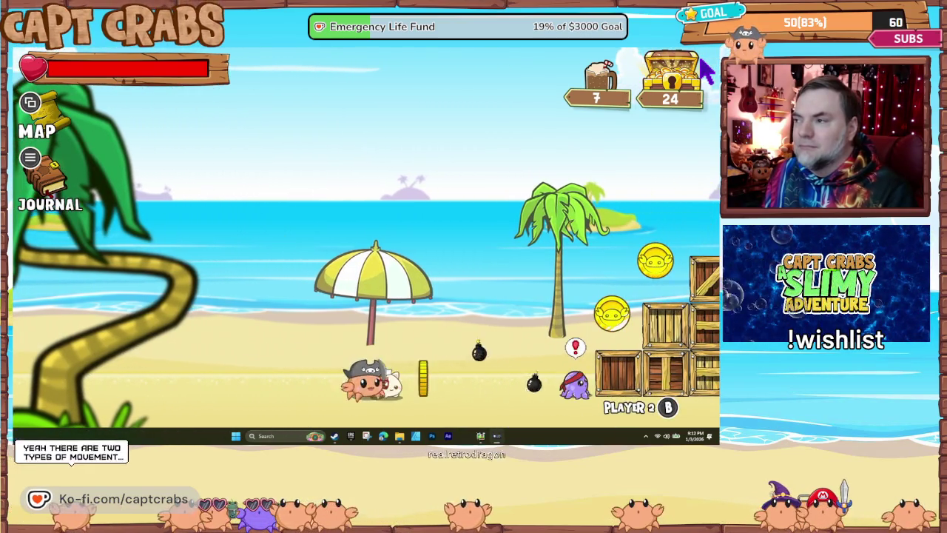
key(Right)
key(Right)
key(space)
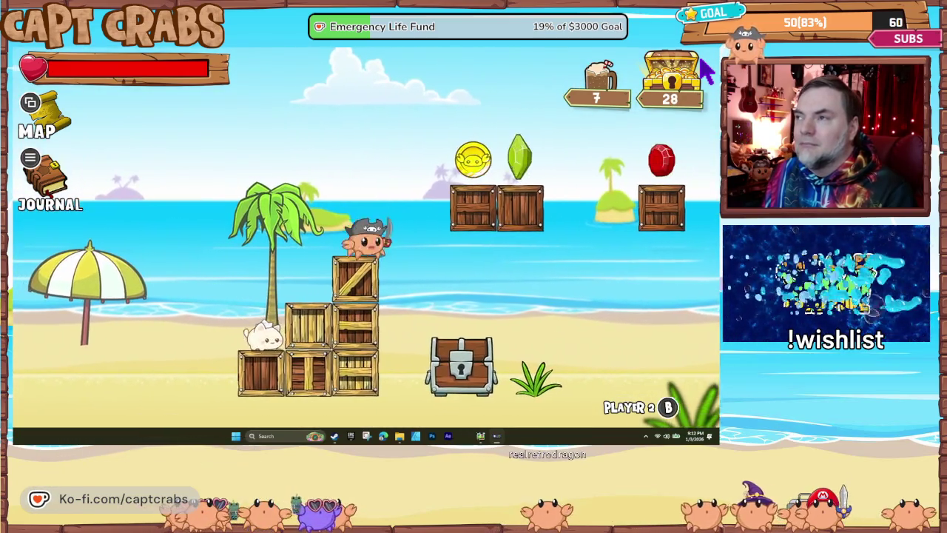
key(space)
key(Right)
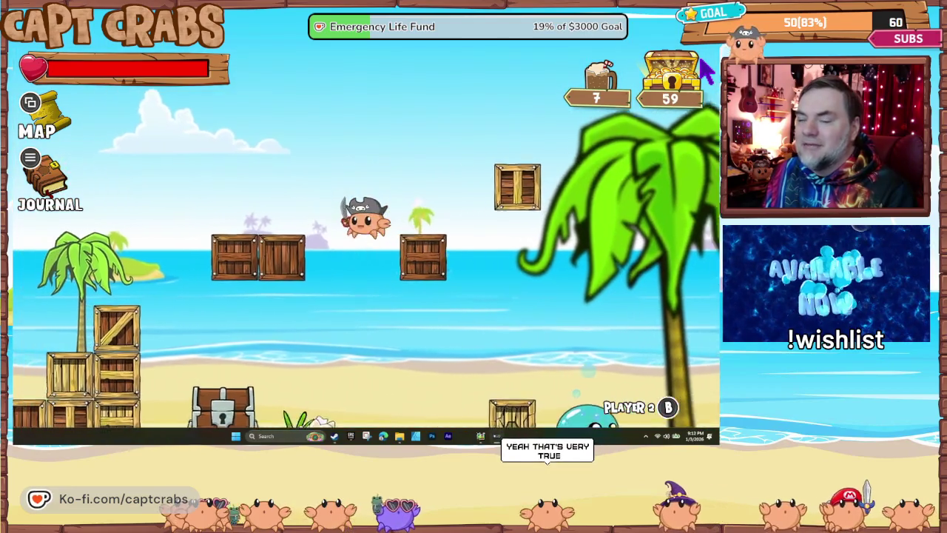
key(Left)
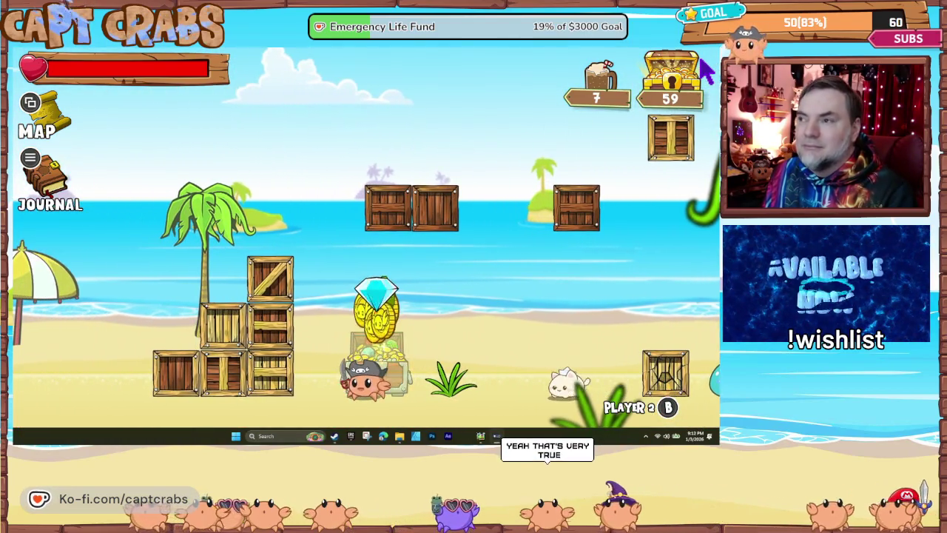
key(space)
key(Right)
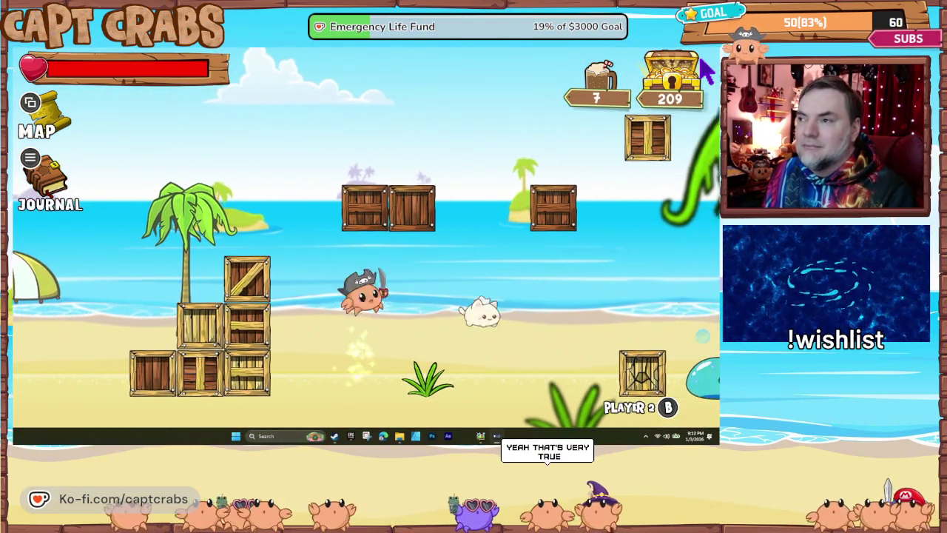
key(space)
Defeat a slime, jump over the next one, and reach the flagpole
key(Left)
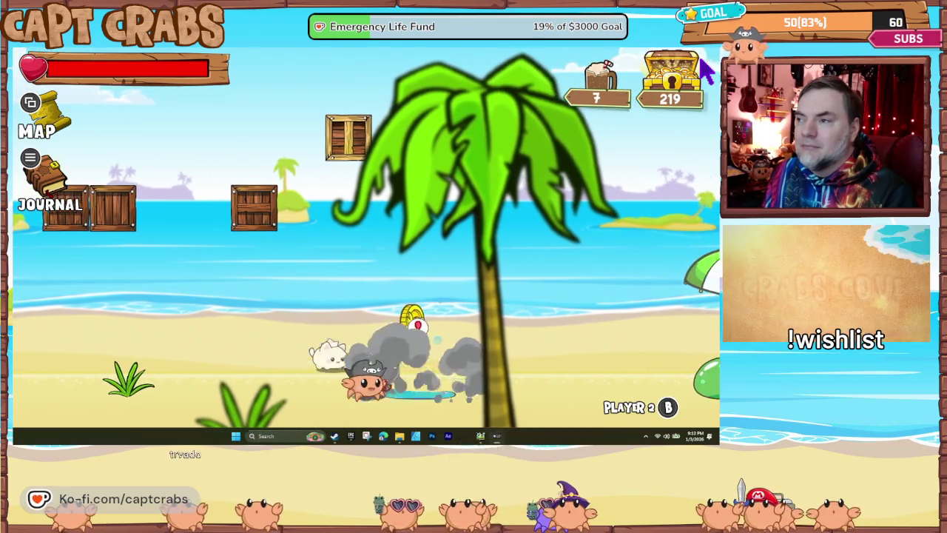
key(Right)
key(Right)
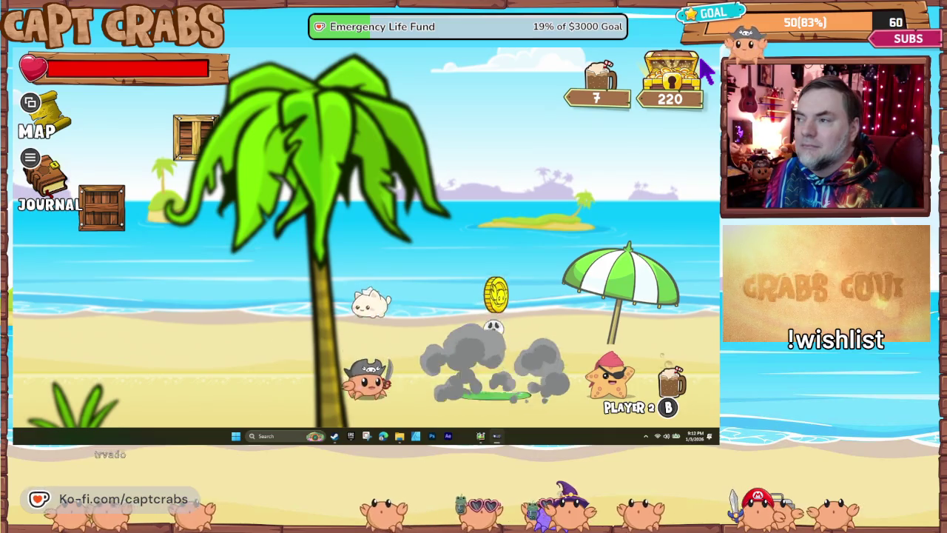
key(Right)
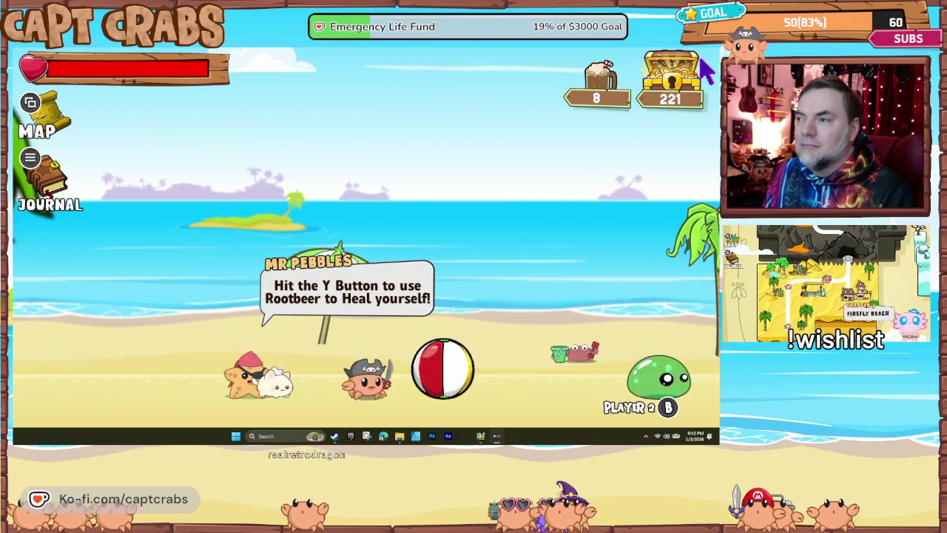
key(Right)
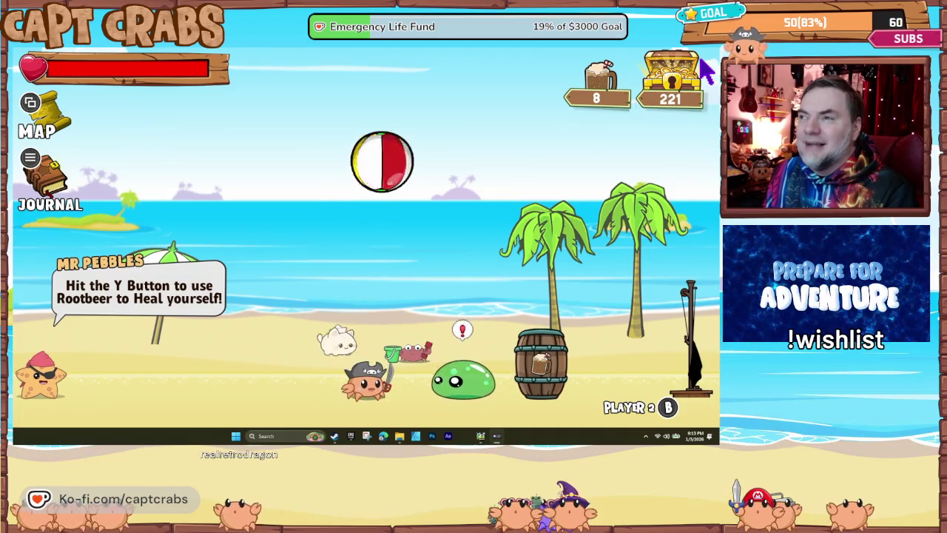
key(Right)
key(Left)
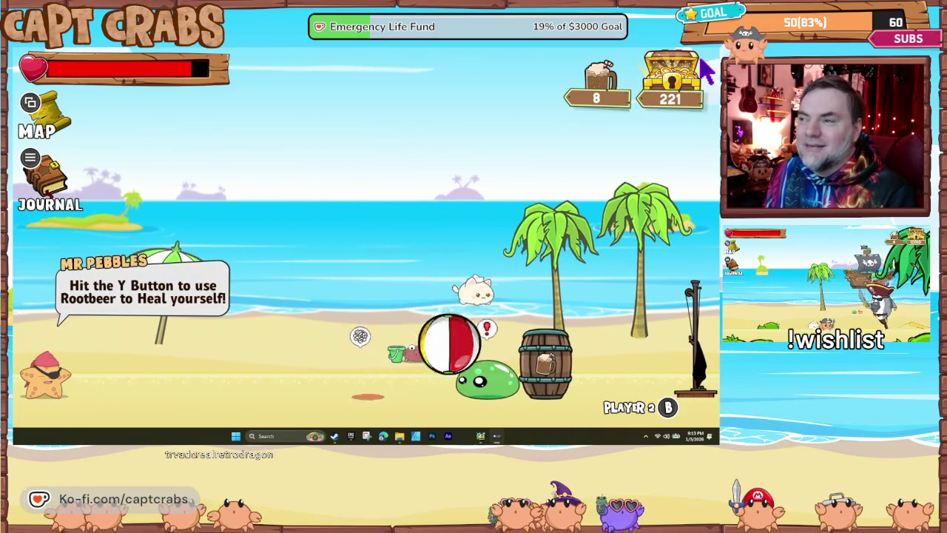
key(Right)
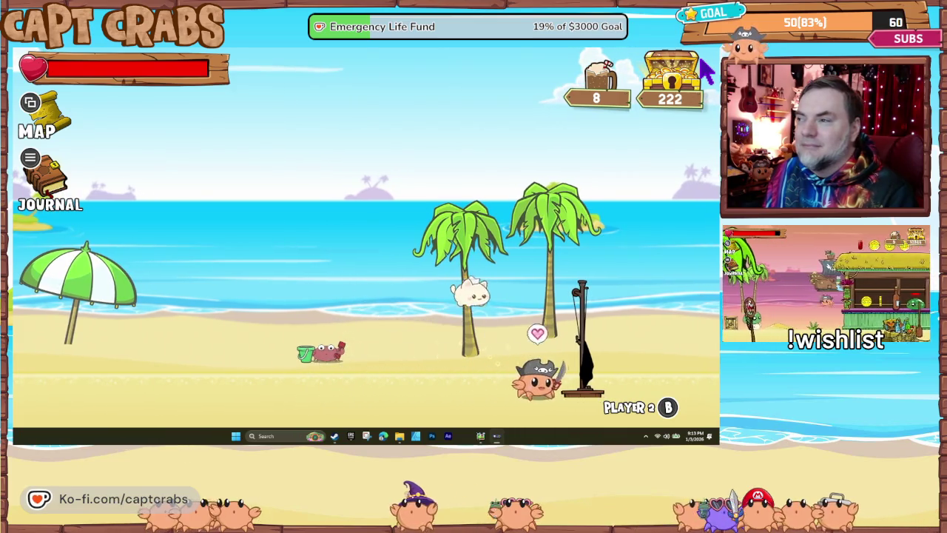
key(Right)
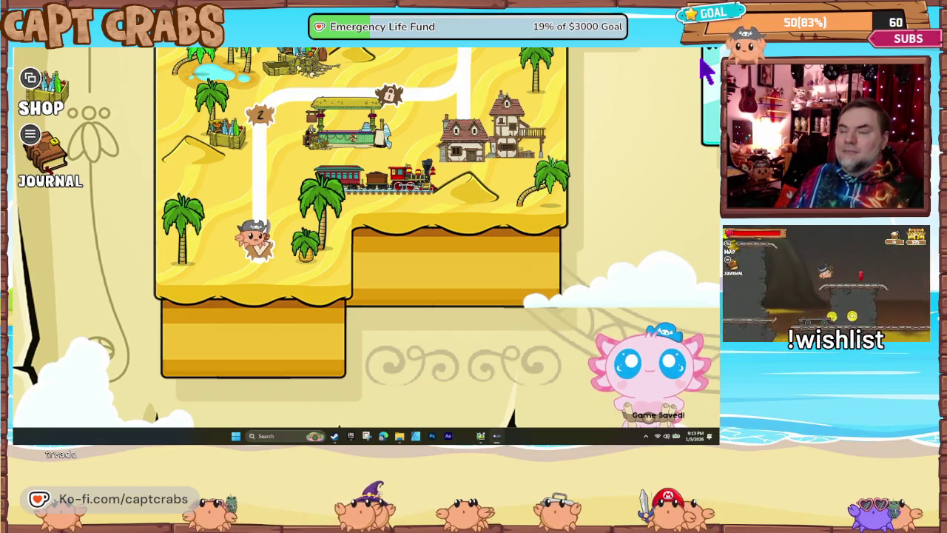
Walk up the world map path, then bring up Capt Crabs' action program graph in the editor
key(Up)
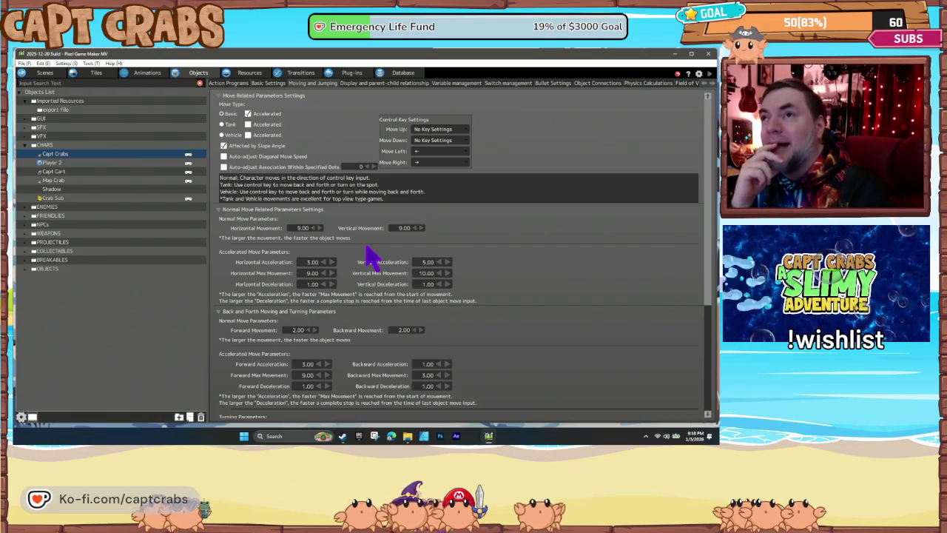
click(222, 84)
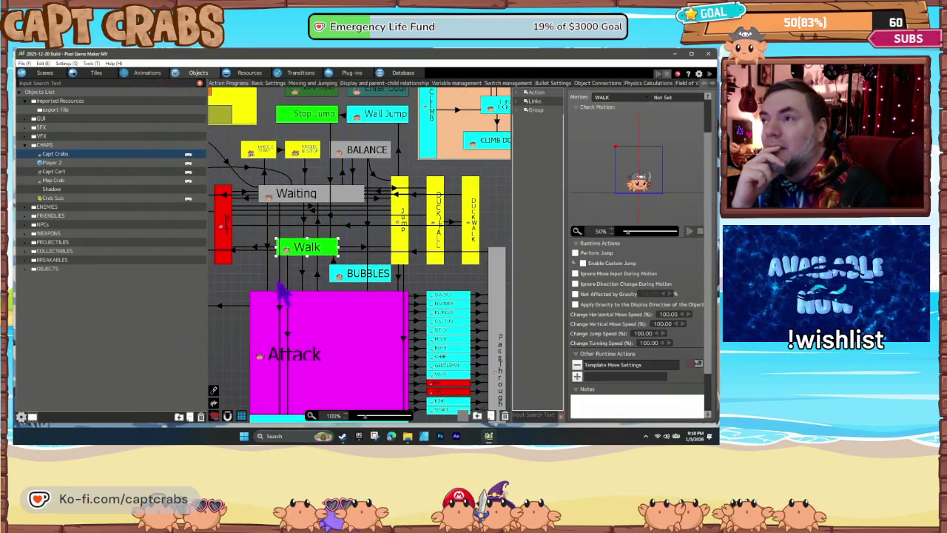
click(398, 226)
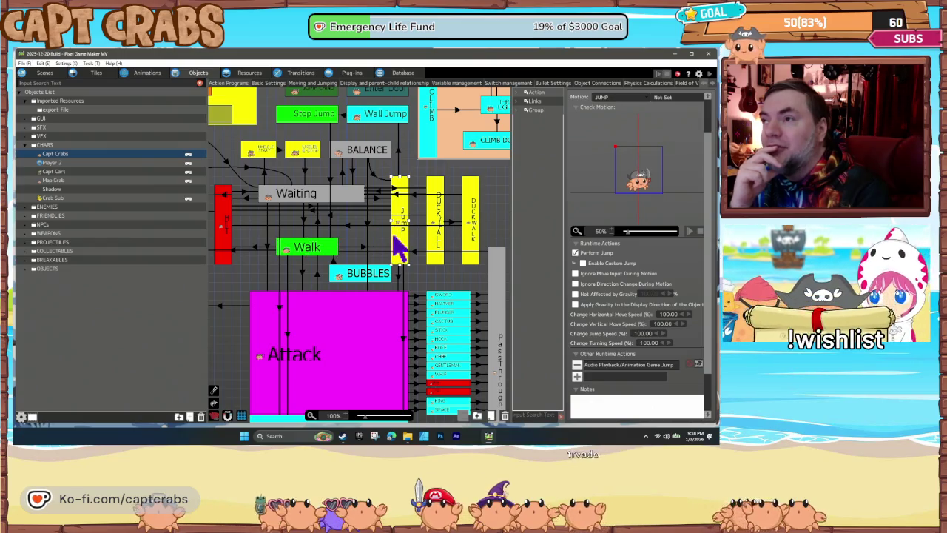
mouse_move(256, 269)
mouse_down()
mouse_move(375, 303)
mouse_move(311, 269)
mouse_move(314, 259)
mouse_up()
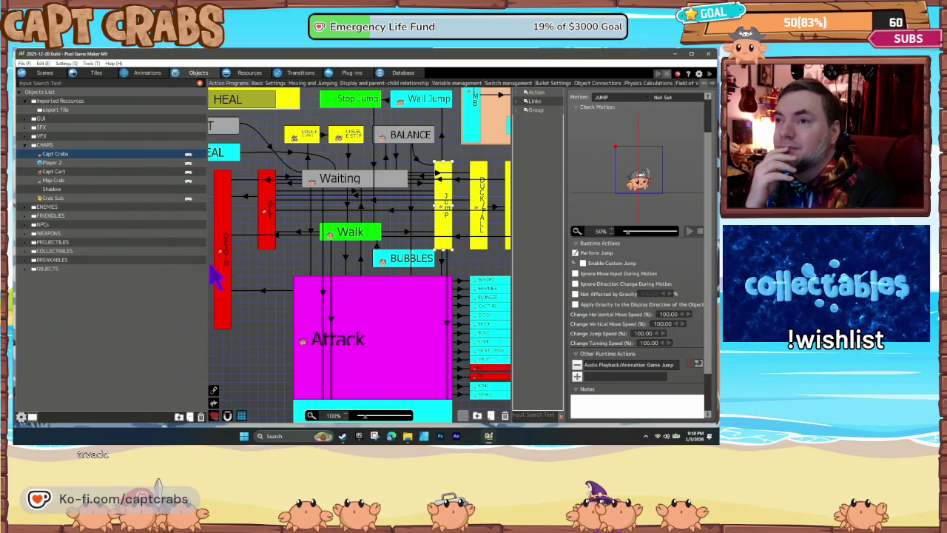
drag(205, 273, 136, 275)
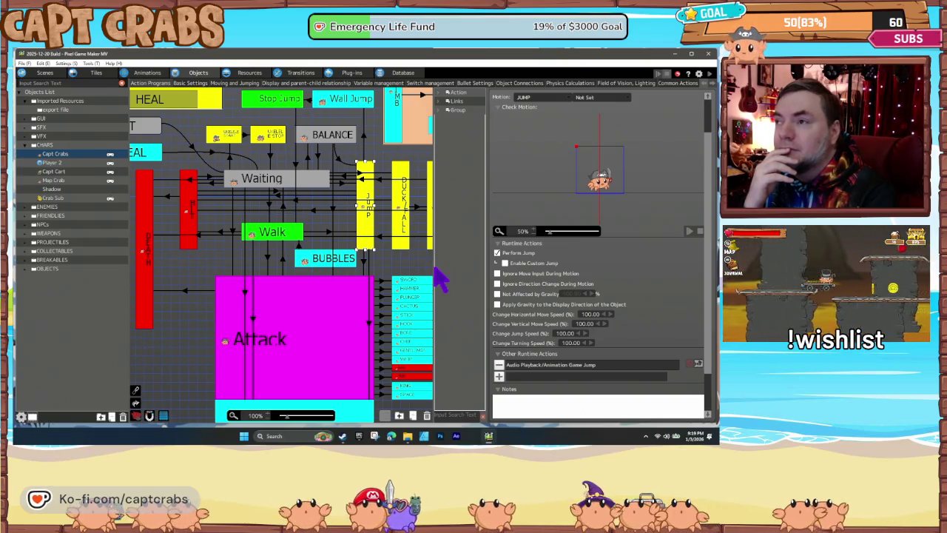
Widen the action graph area and pan to bring Throw Bomb and Common Actions into view
drag(433, 267, 544, 273)
drag(197, 370, 233, 336)
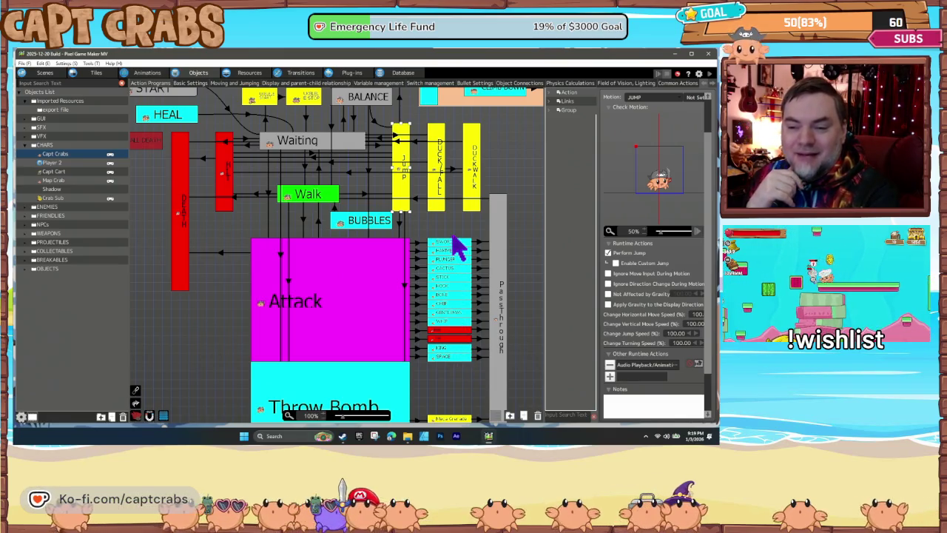
mouse_move(465, 406)
mouse_down()
mouse_move(480, 318)
mouse_move(485, 358)
mouse_up()
scroll(485, 357, up, 1)
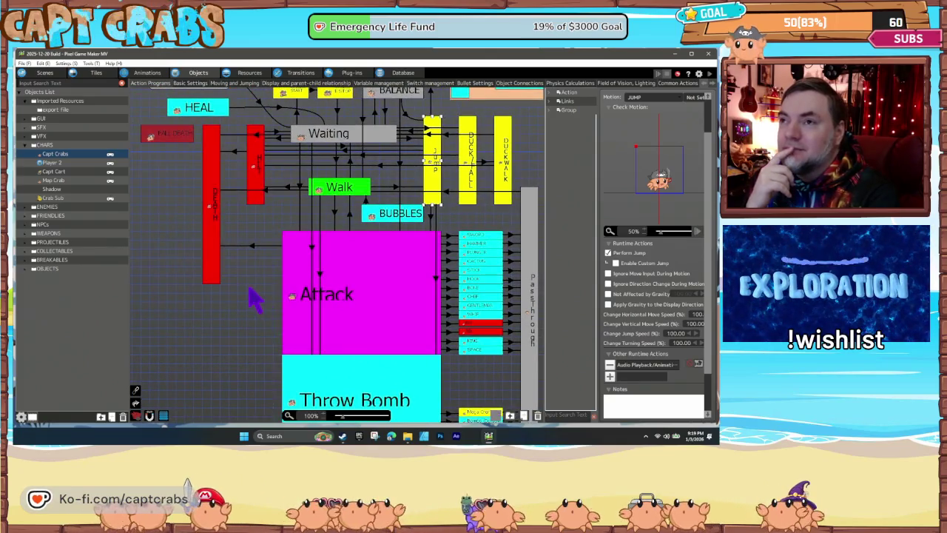
scroll(254, 296, up, 3)
drag(268, 354, 244, 402)
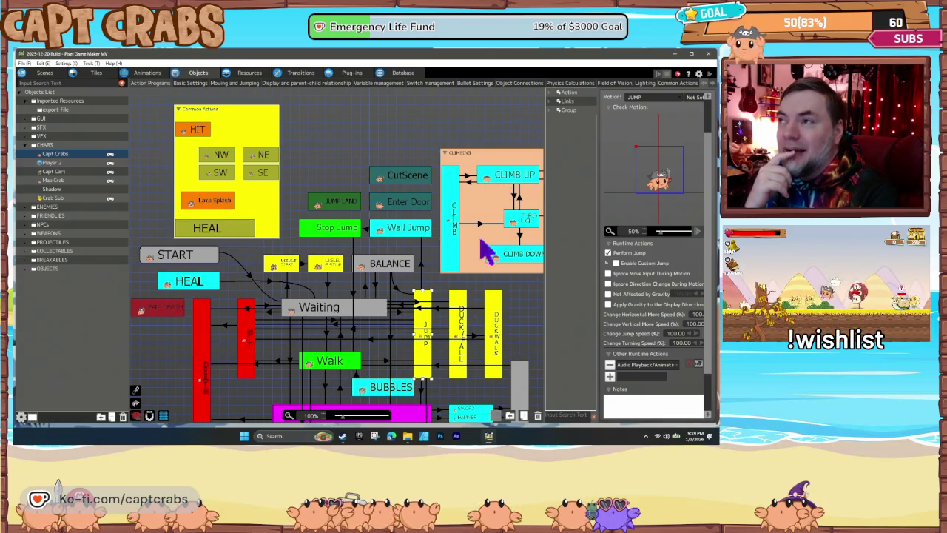
drag(440, 148, 394, 153)
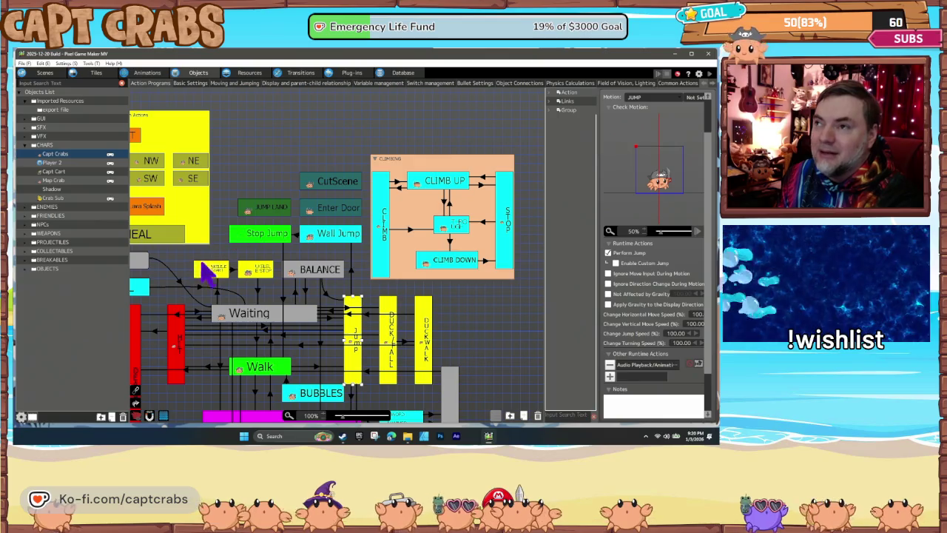
drag(211, 259, 300, 240)
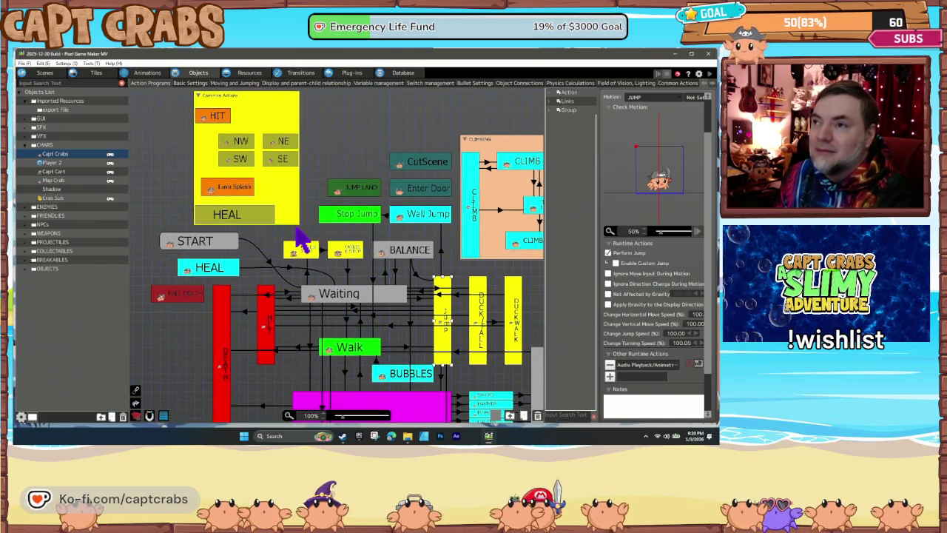
Inspect the JUMP LAND action's settings, clear the selection, then inspect the JUMP action
click(370, 190)
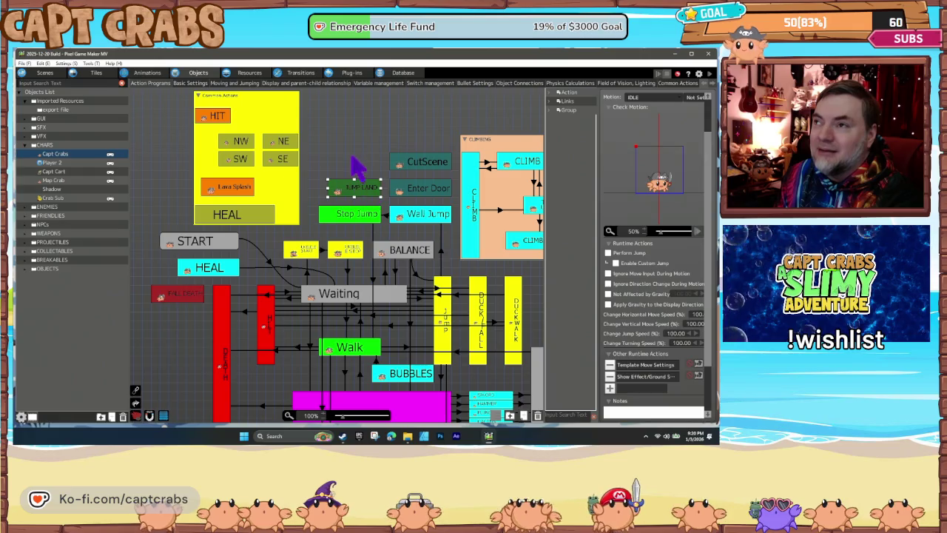
click(354, 162)
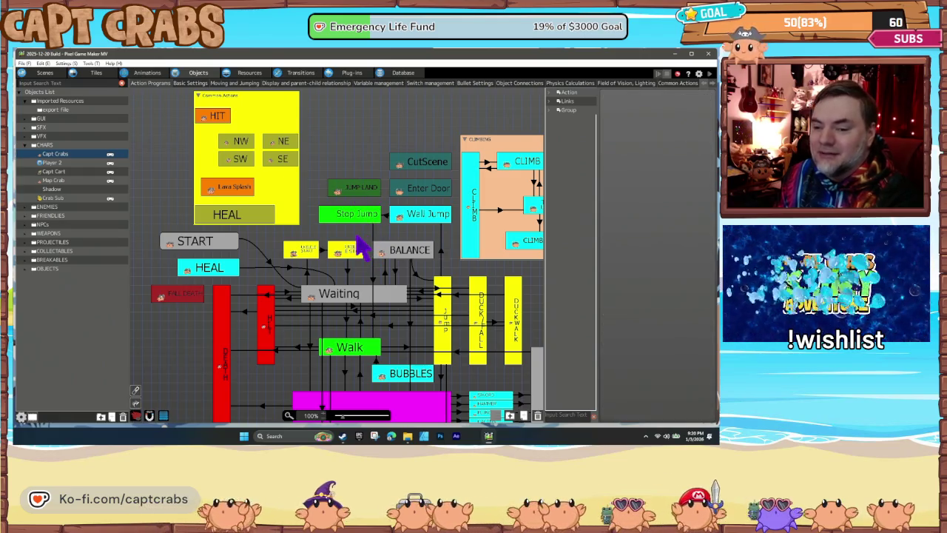
click(178, 295)
click(191, 333)
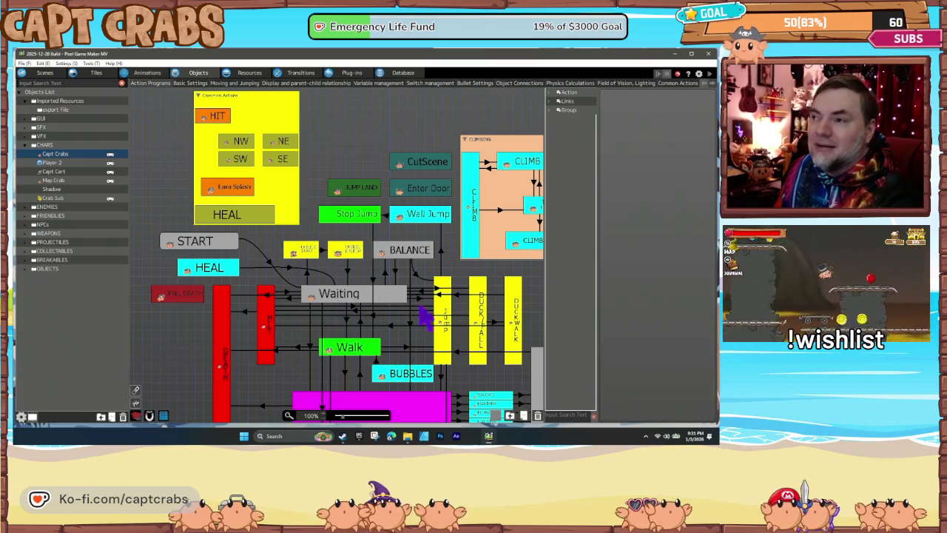
click(444, 316)
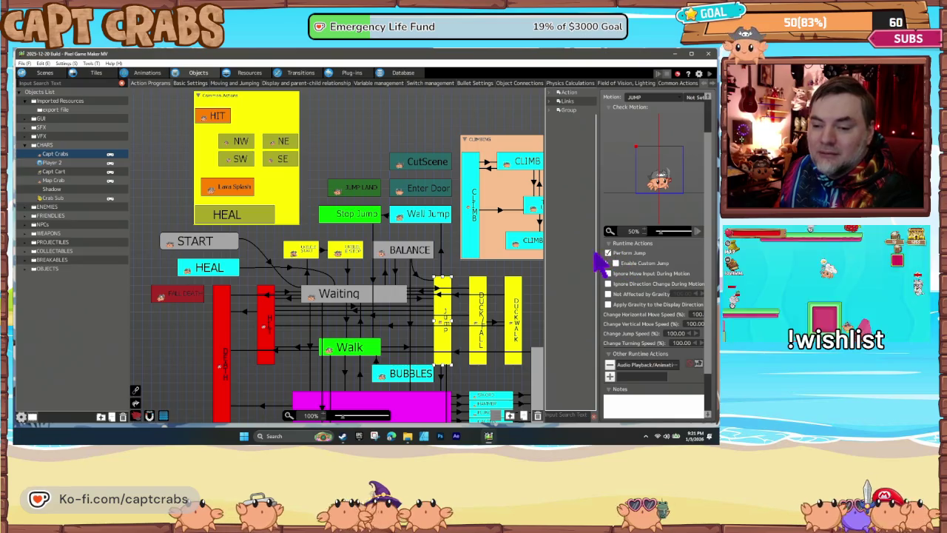
Inspect the HIT and Attack actions and the Walk-to-Attack link conditions, then switch to Animations
click(272, 316)
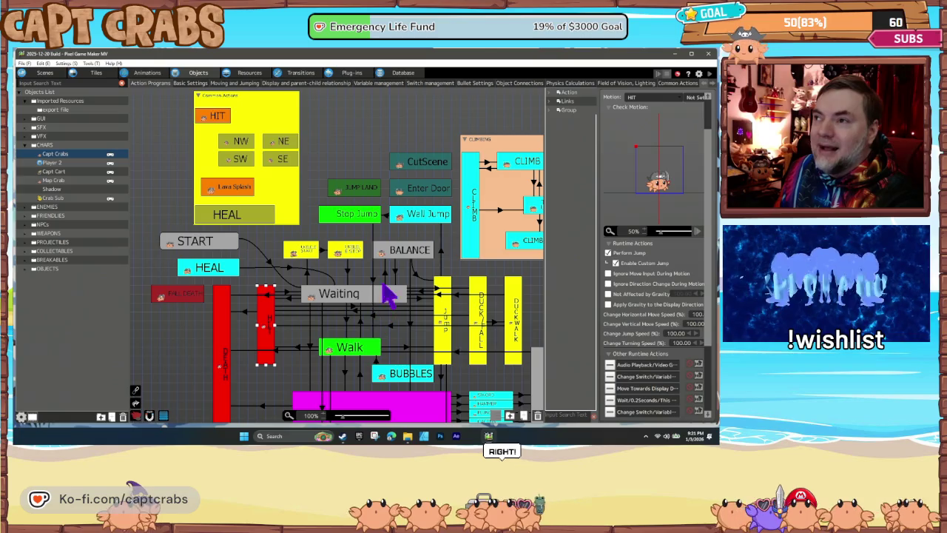
mouse_move(277, 332)
mouse_down()
mouse_move(265, 327)
mouse_move(222, 221)
mouse_up()
click(310, 313)
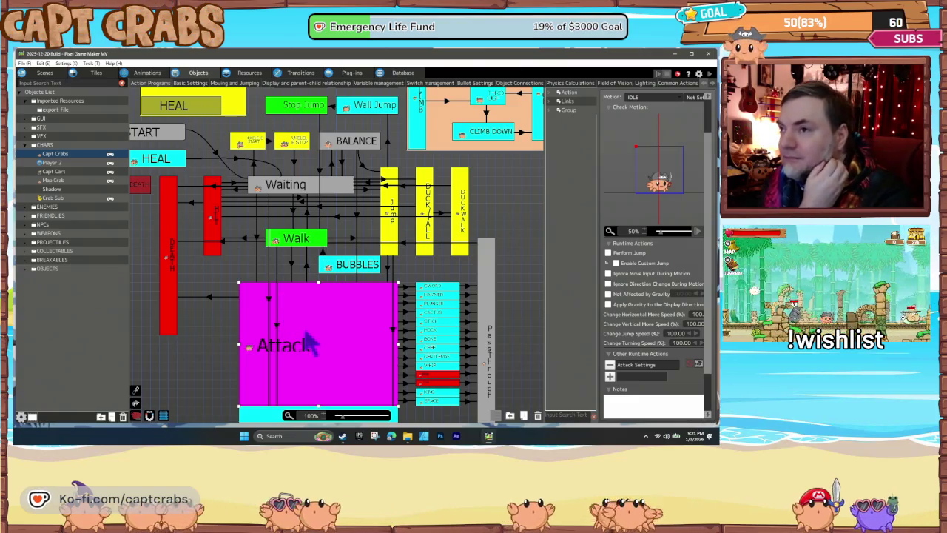
click(293, 271)
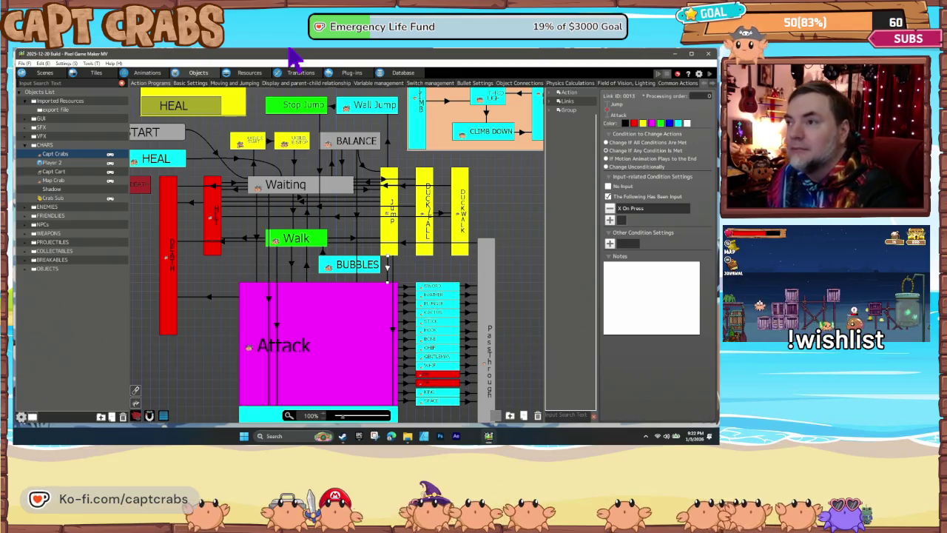
click(400, 275)
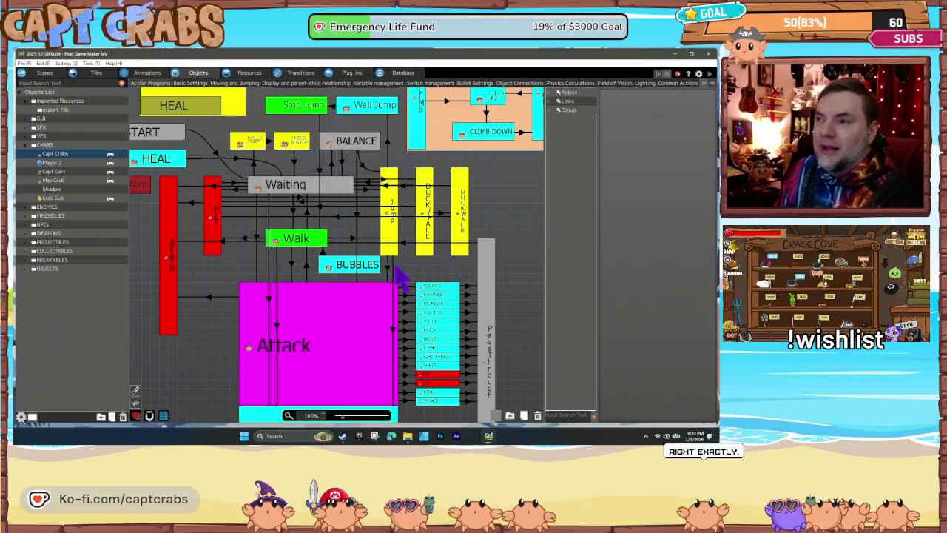
click(147, 73)
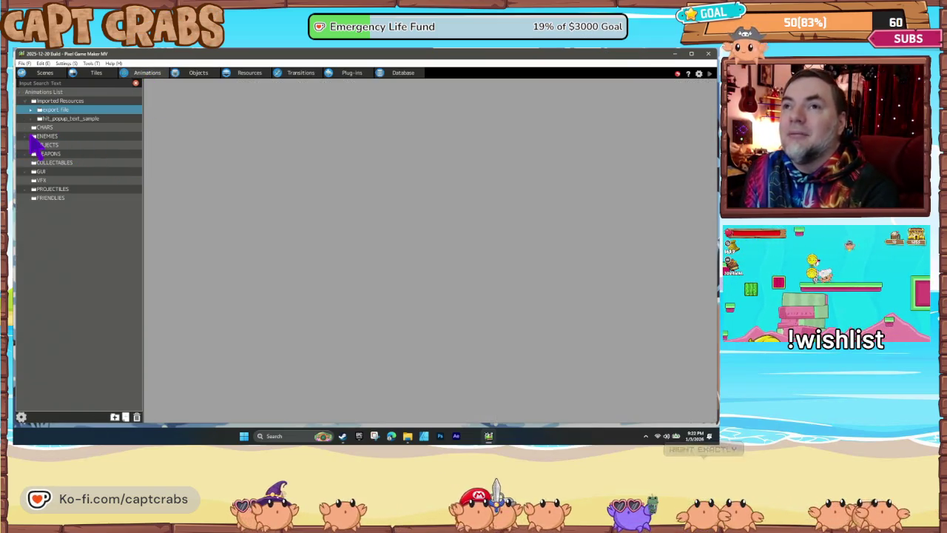
Open Capt Crabs' JUMP motion from the CHARS folder and scrub to its second frame
click(29, 128)
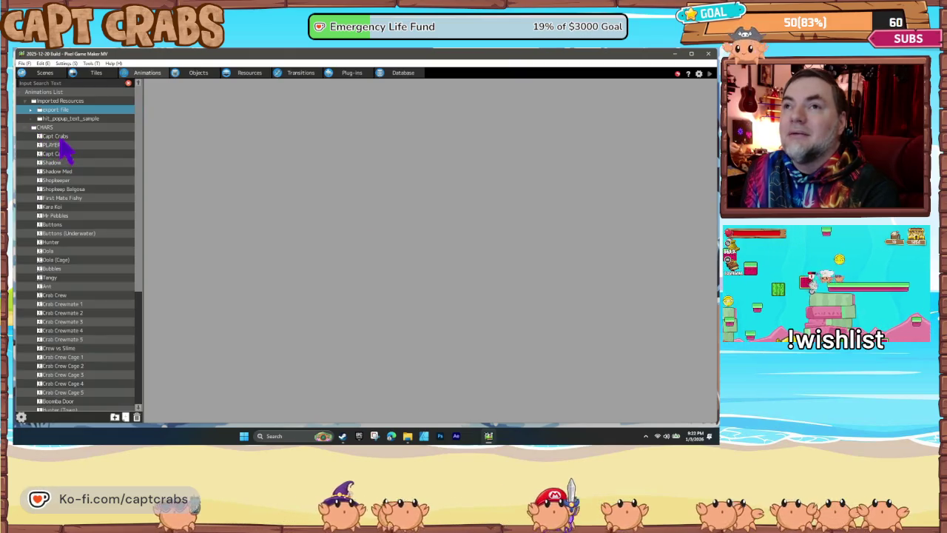
click(60, 136)
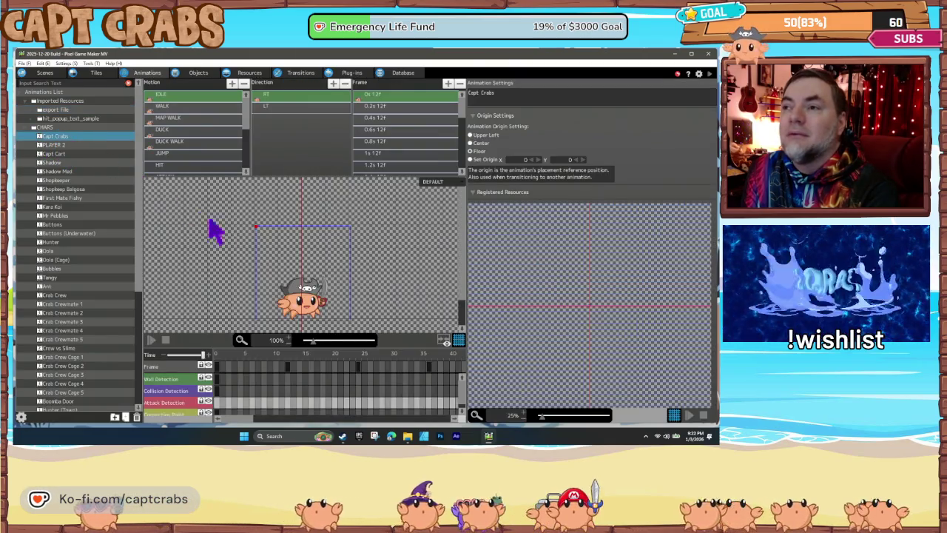
scroll(209, 167, down, 1)
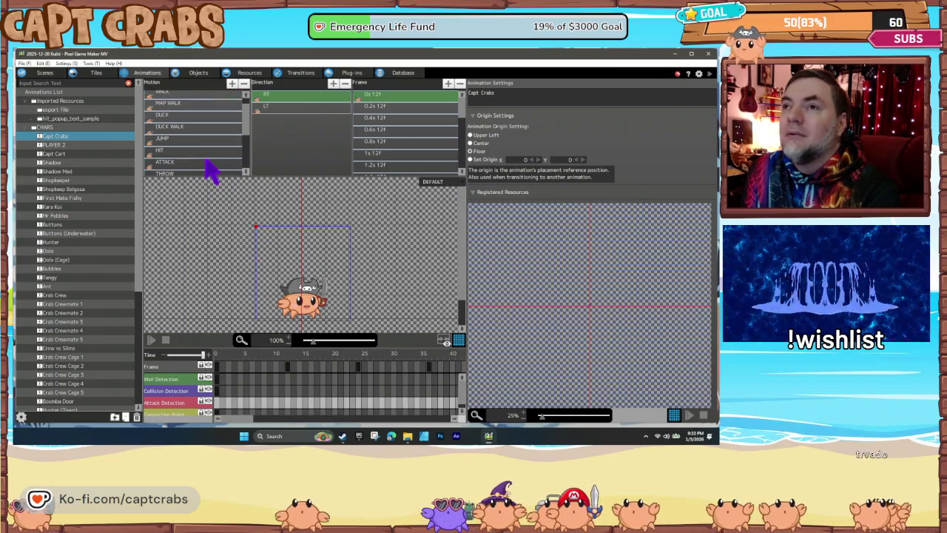
click(198, 140)
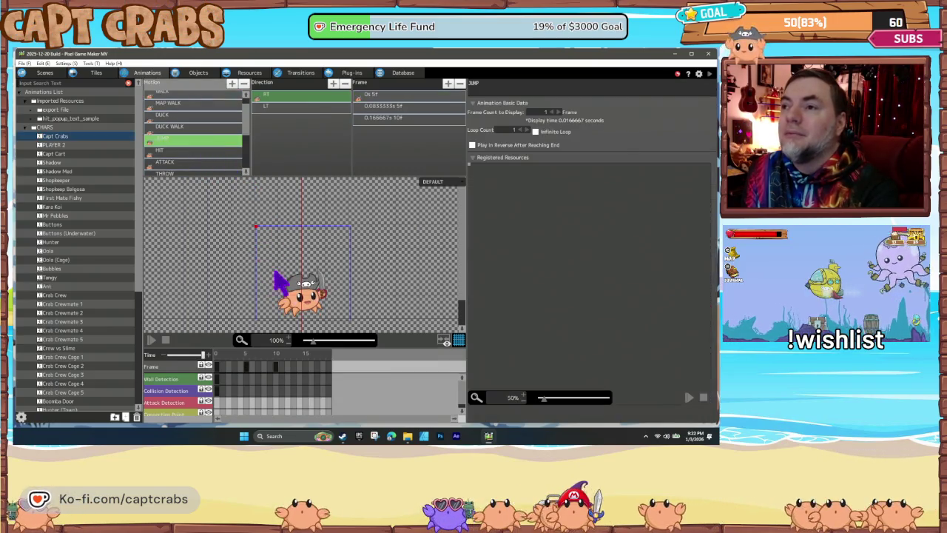
scroll(251, 315, down, 2)
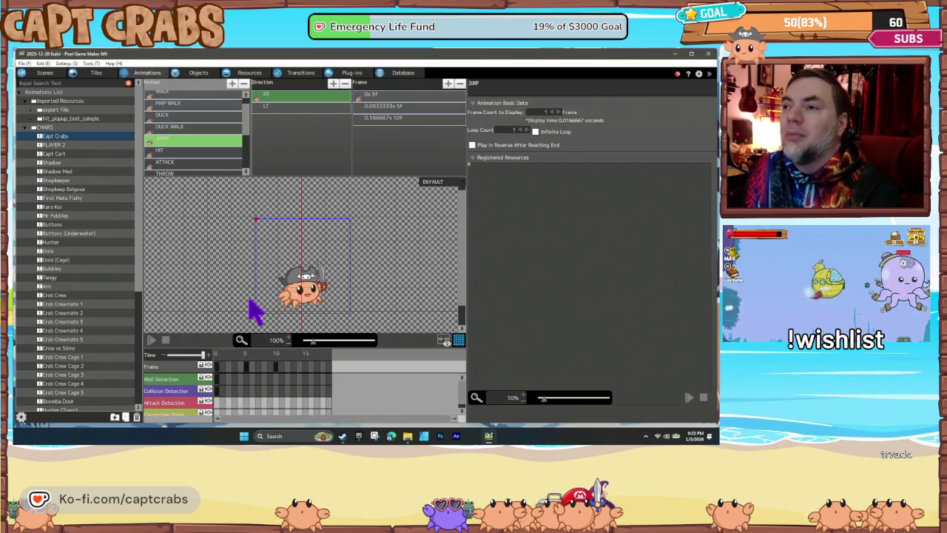
mouse_move(249, 364)
mouse_down()
mouse_move(237, 371)
mouse_move(335, 363)
mouse_move(209, 362)
mouse_up()
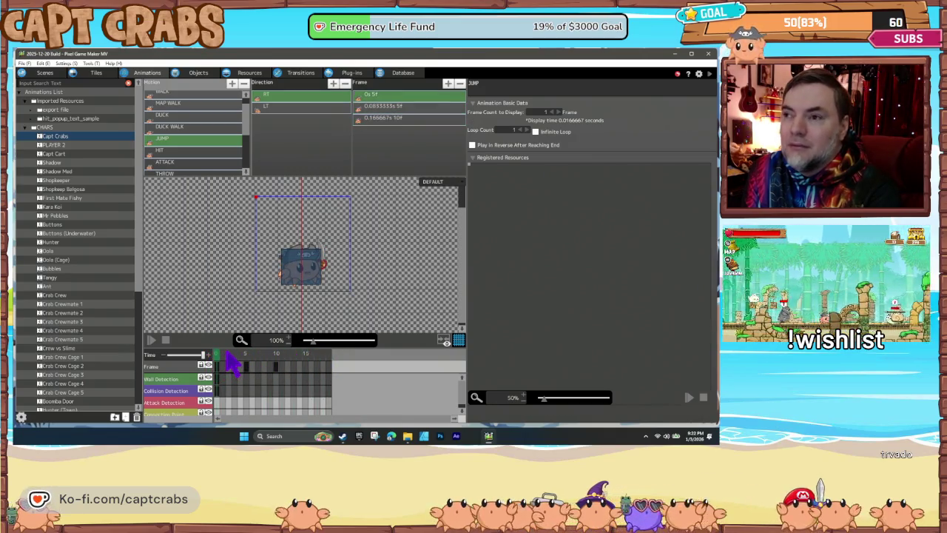
mouse_move(248, 364)
mouse_down()
mouse_move(342, 364)
mouse_move(210, 367)
mouse_move(337, 366)
mouse_move(309, 376)
mouse_move(206, 370)
mouse_up()
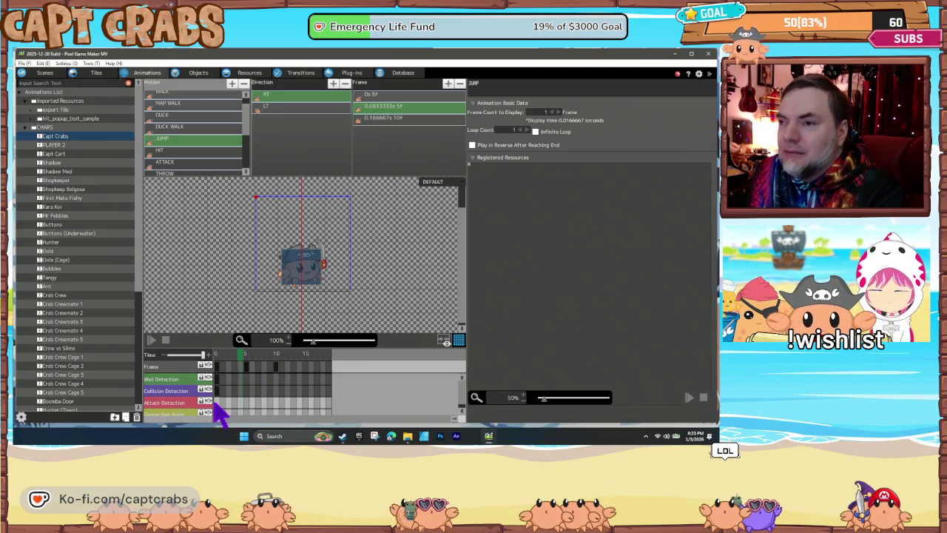
Key the jump's attack area at frame 0, shrinking it down to the crab's feet
click(218, 404)
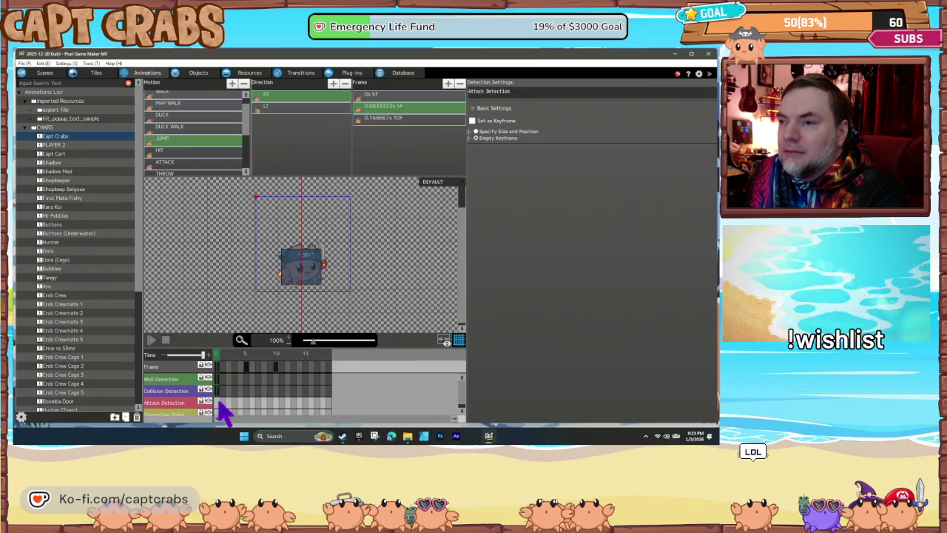
right_click(220, 406)
click(244, 388)
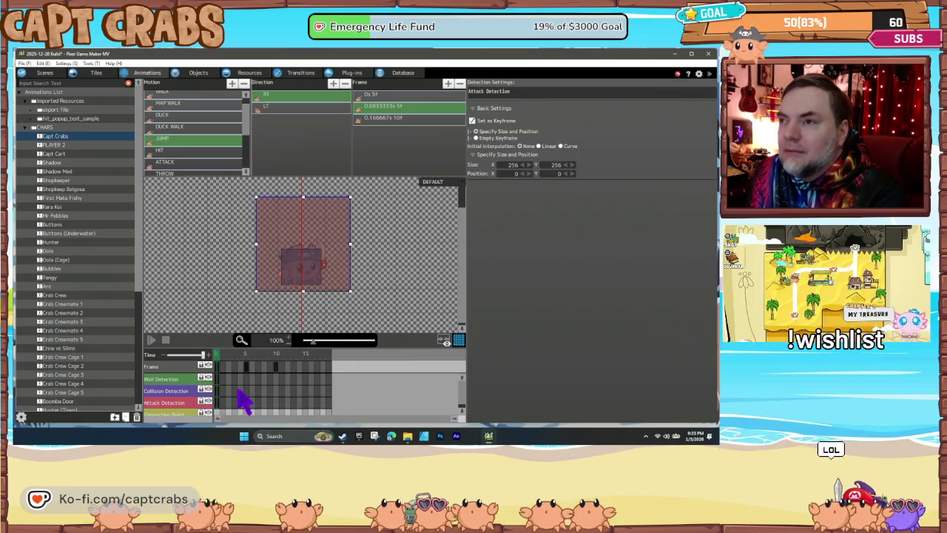
mouse_move(303, 197)
mouse_down()
mouse_move(307, 289)
mouse_move(347, 285)
mouse_move(332, 281)
mouse_move(340, 282)
mouse_up()
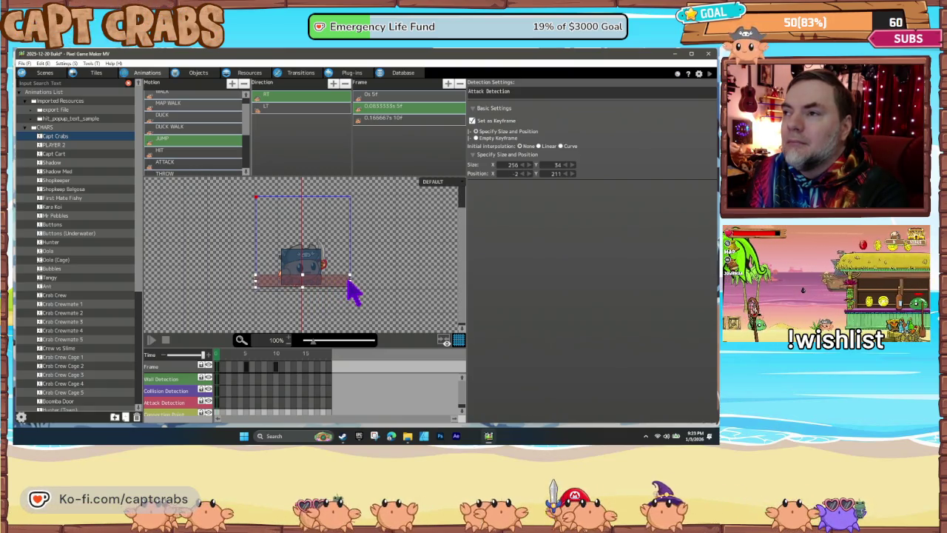
drag(349, 284, 336, 288)
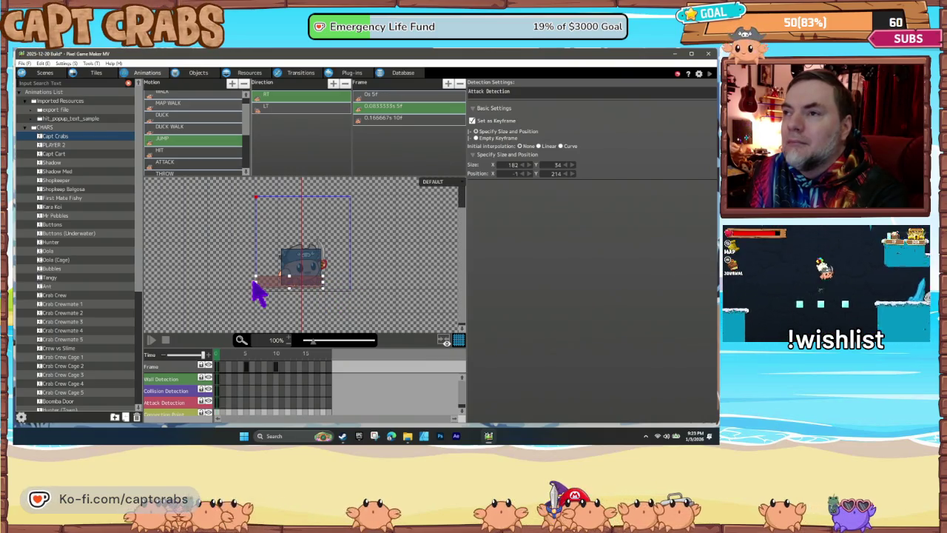
drag(256, 284, 280, 282)
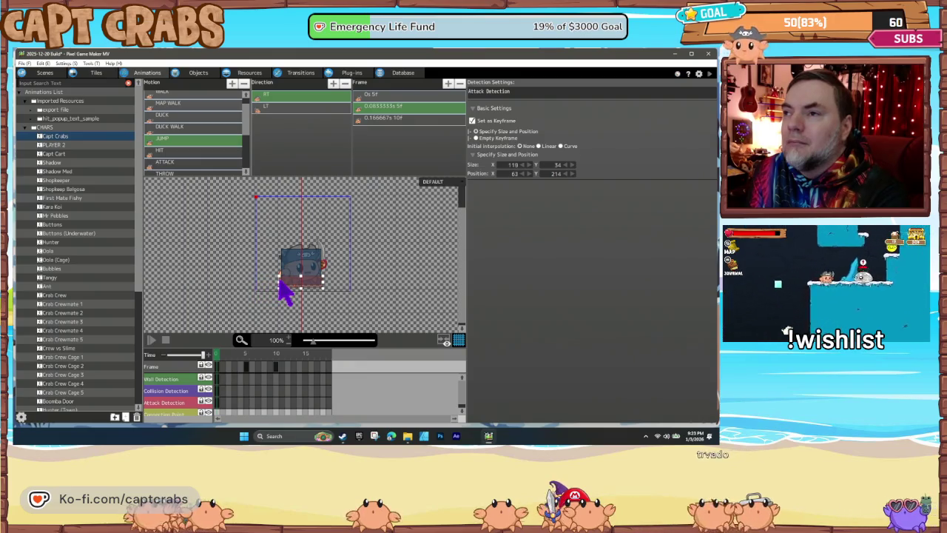
Add attack detection keyframes at frames 5 and 10 with the box raised higher
click(247, 361)
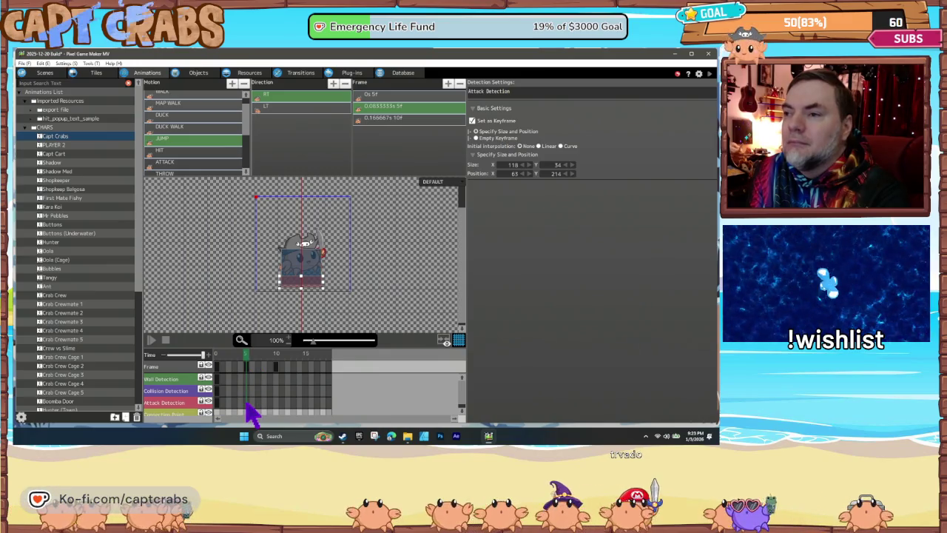
right_click(248, 407)
click(265, 387)
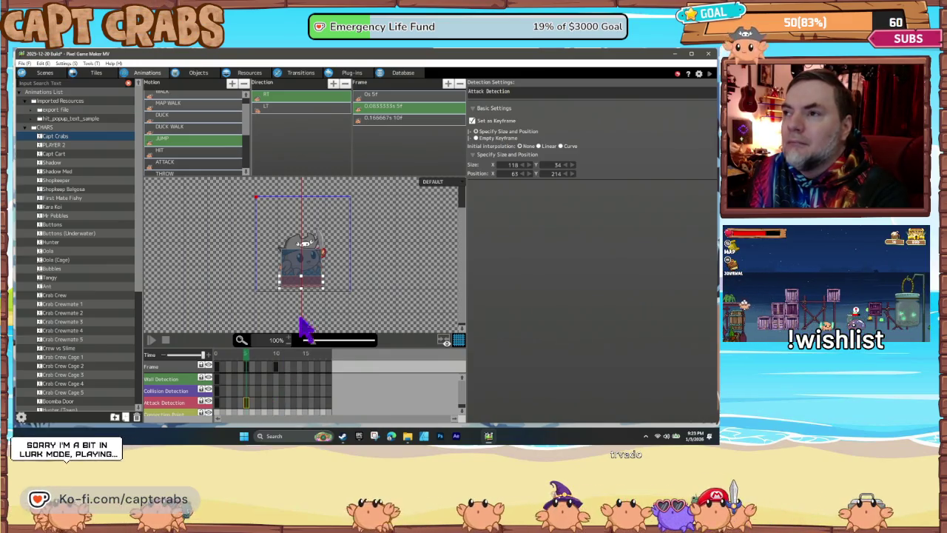
drag(298, 283, 299, 272)
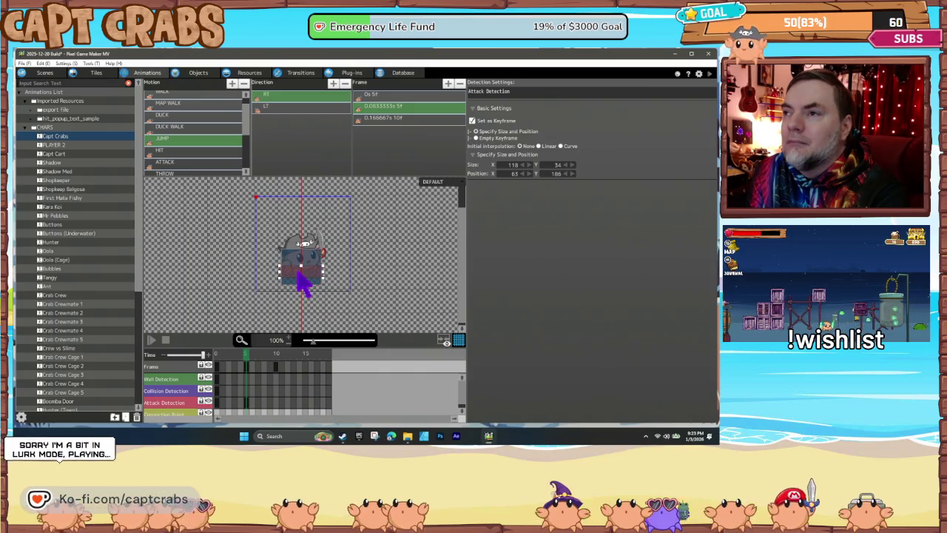
click(275, 365)
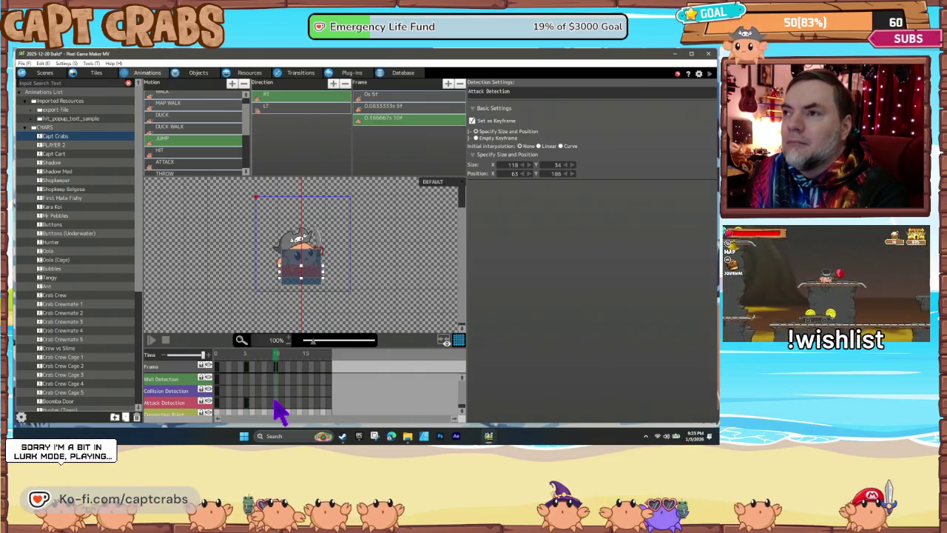
right_click(283, 402)
click(290, 390)
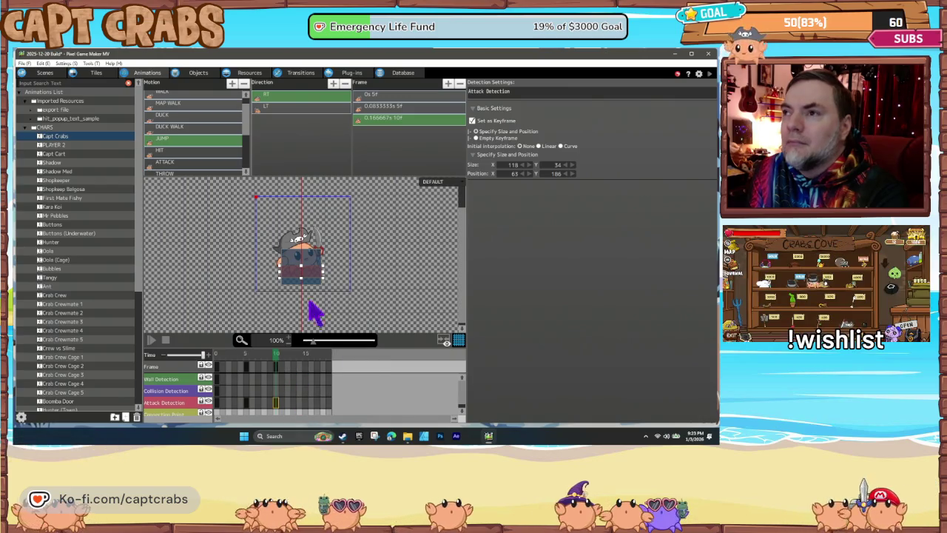
drag(303, 269, 301, 271)
click(326, 360)
mouse_move(332, 368)
mouse_down()
mouse_move(201, 370)
mouse_move(318, 359)
mouse_move(212, 364)
mouse_up()
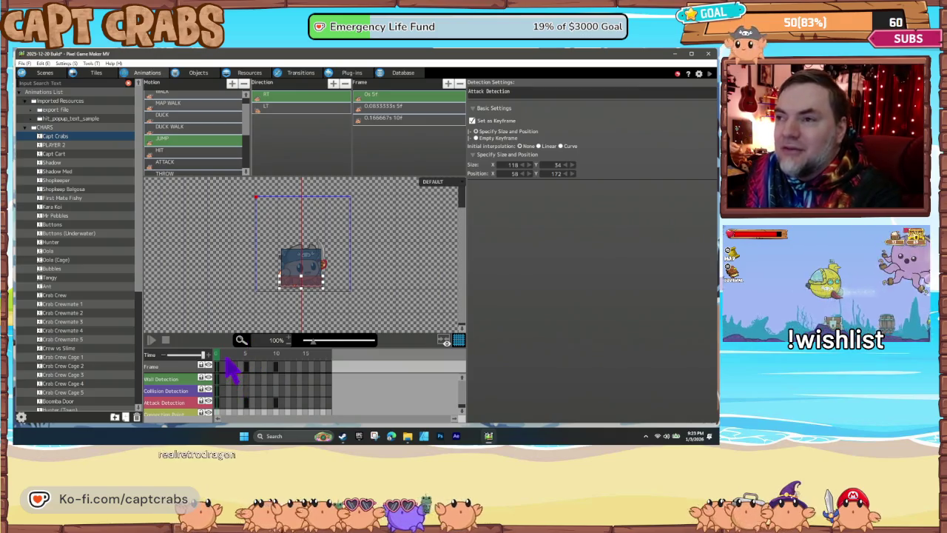
Key the wall detection box higher at frames 5 and 10, then save the project
click(253, 365)
mouse_move(255, 364)
mouse_down()
mouse_move(302, 370)
mouse_move(229, 376)
mouse_move(290, 370)
mouse_move(264, 364)
mouse_move(239, 376)
mouse_move(307, 373)
mouse_move(229, 376)
mouse_move(280, 376)
mouse_move(252, 377)
mouse_up()
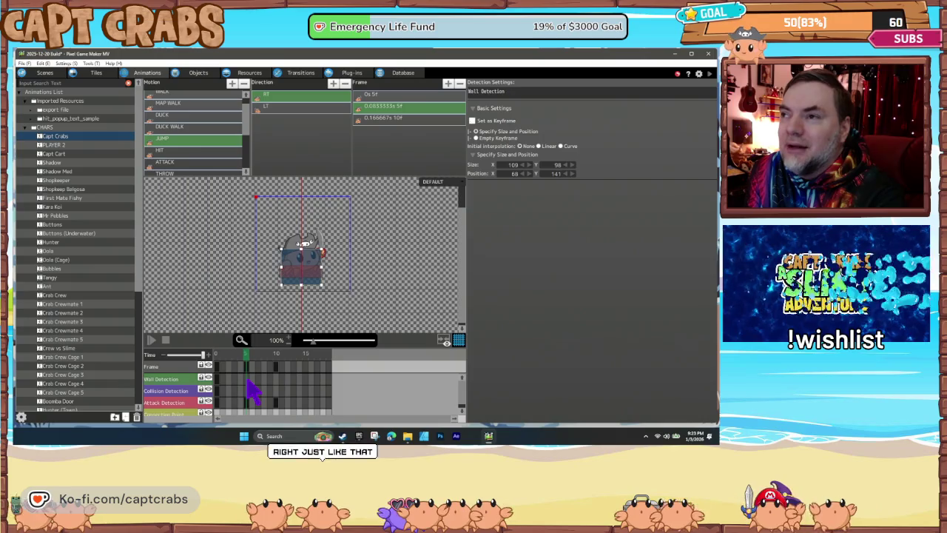
right_click(257, 380)
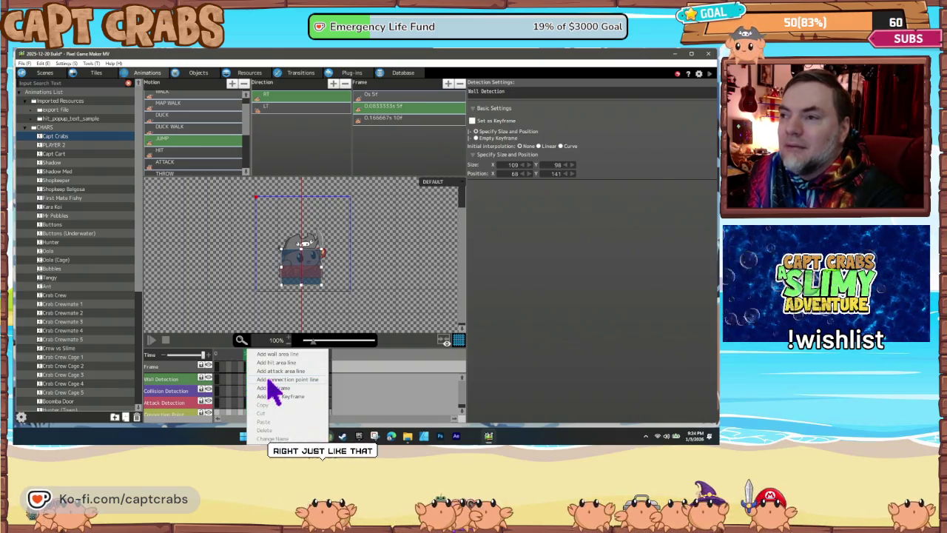
click(275, 389)
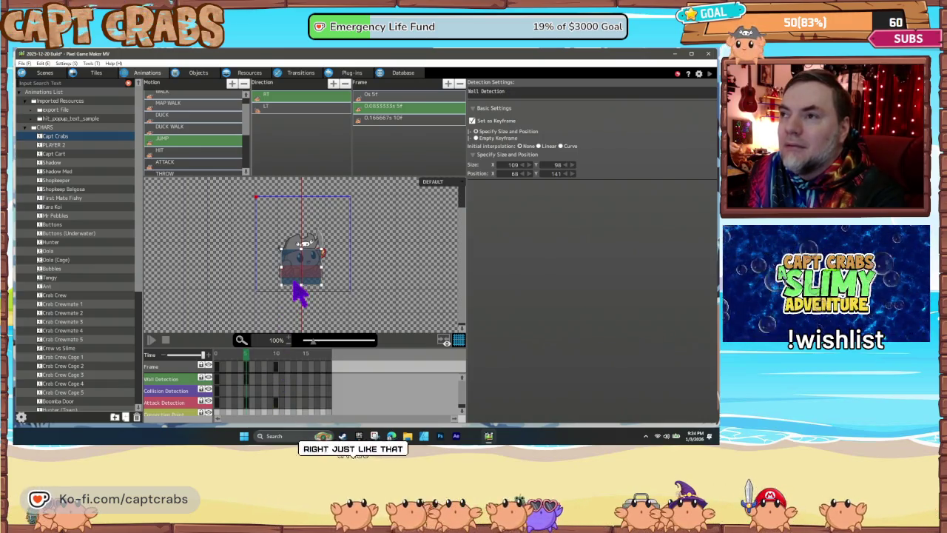
drag(302, 289, 302, 275)
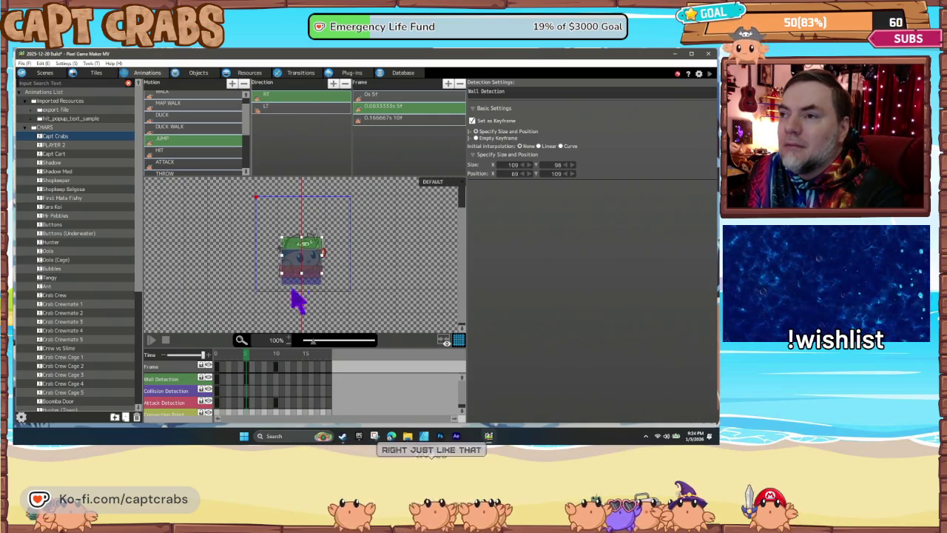
click(275, 368)
right_click(281, 385)
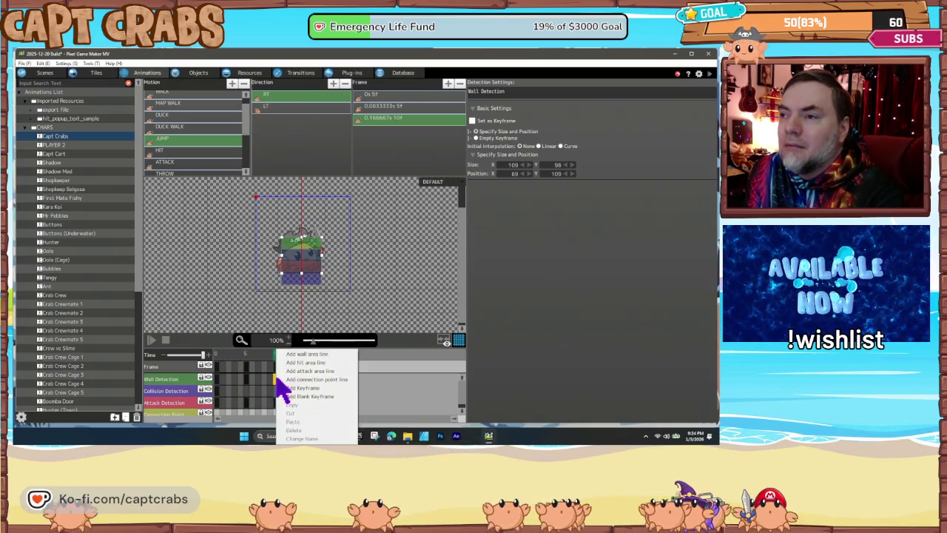
click(303, 388)
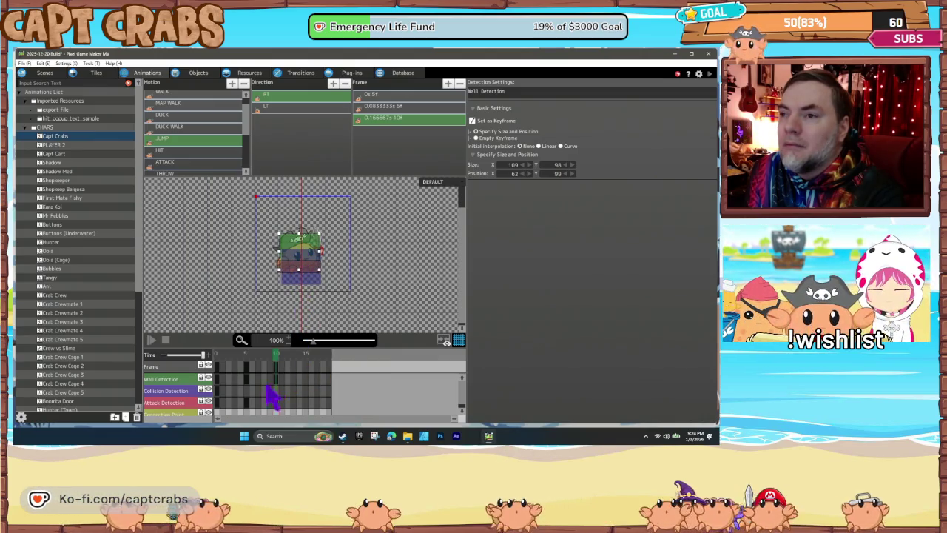
mouse_move(254, 356)
mouse_down()
mouse_move(220, 355)
mouse_move(296, 359)
mouse_move(215, 358)
mouse_up()
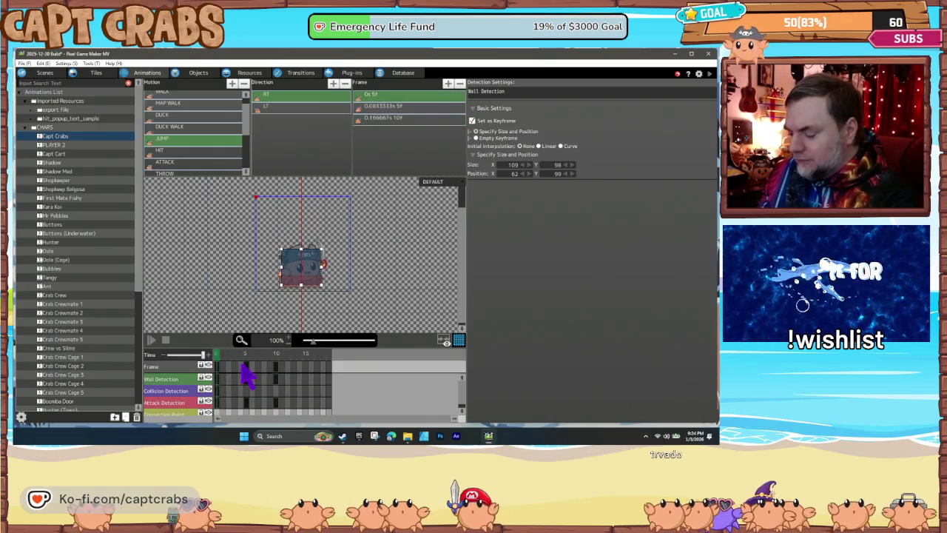
key(ctrl+s)
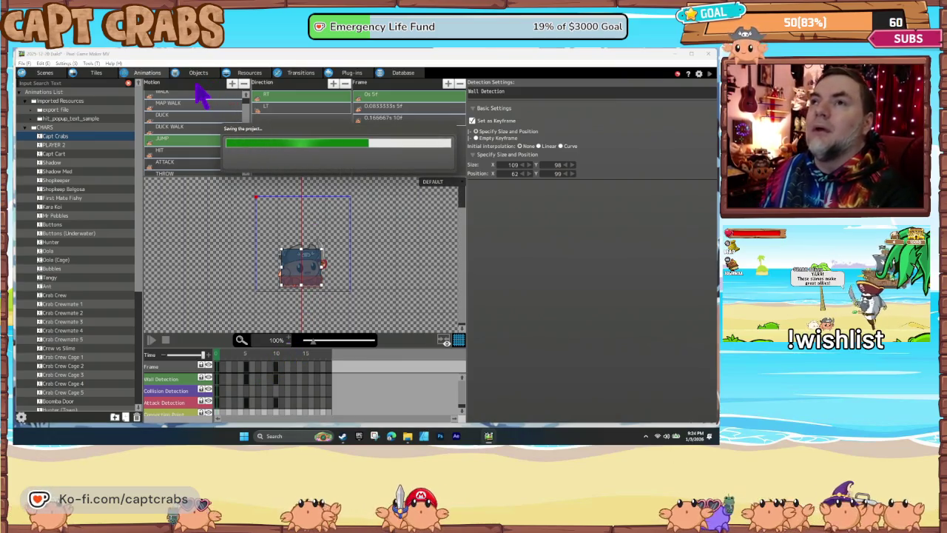
In the action program, reposition Actions001 and add a link from Jump to it
click(207, 76)
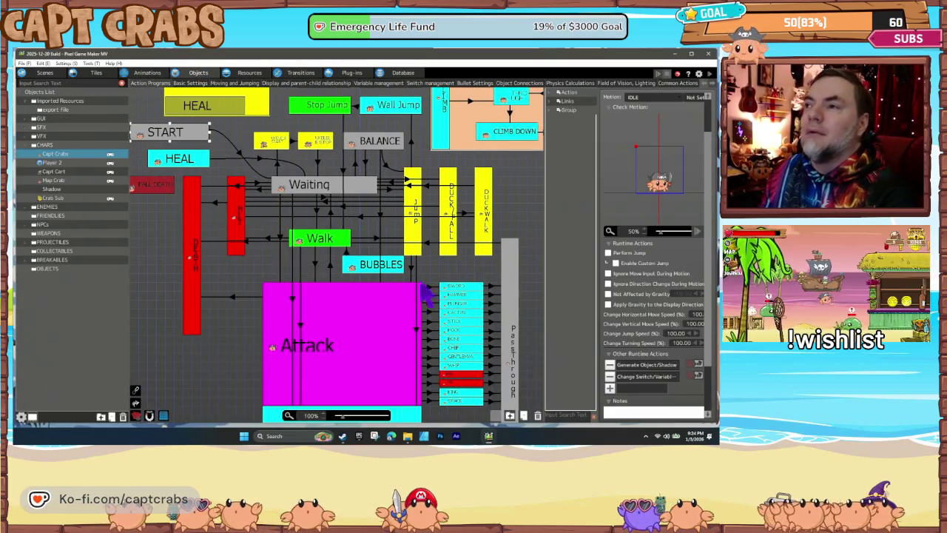
click(452, 279)
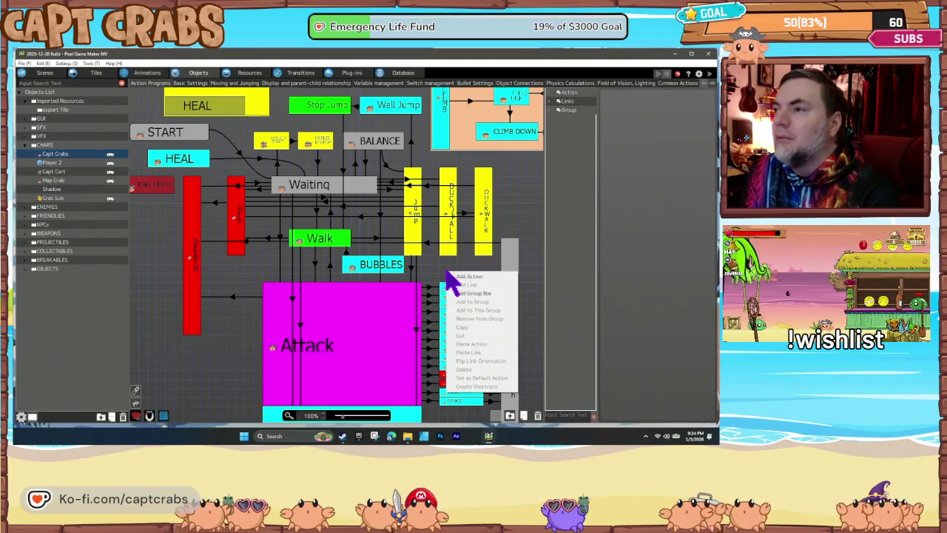
mouse_move(466, 290)
mouse_down()
mouse_move(444, 269)
mouse_move(448, 281)
mouse_up()
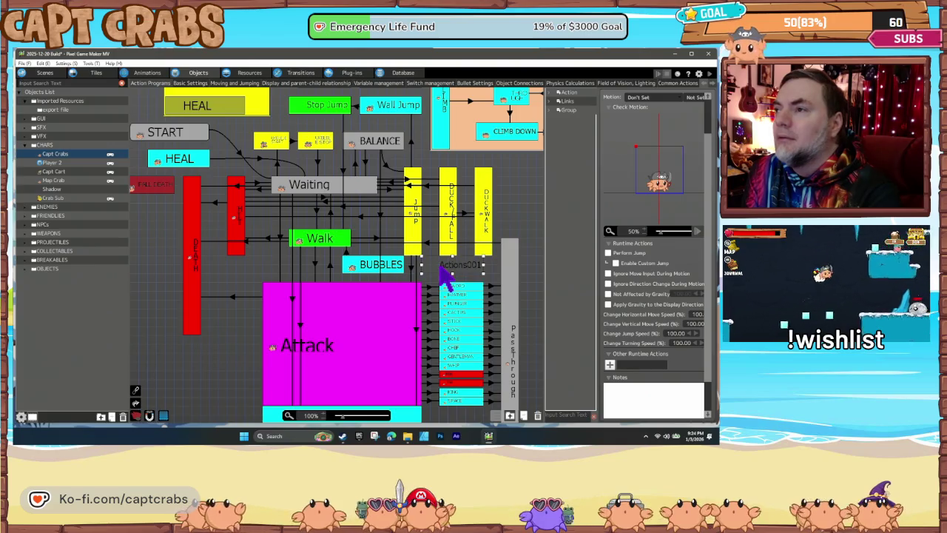
click(314, 264)
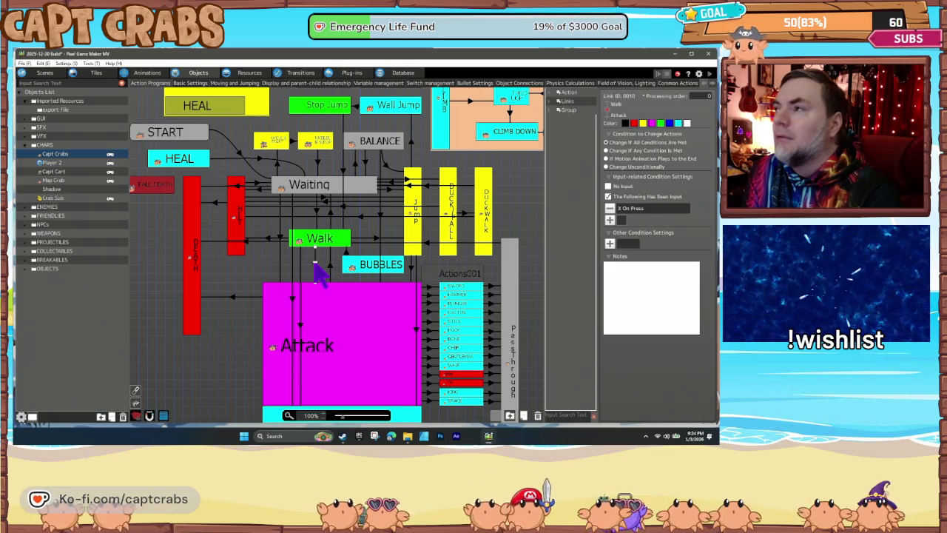
right_click(419, 253)
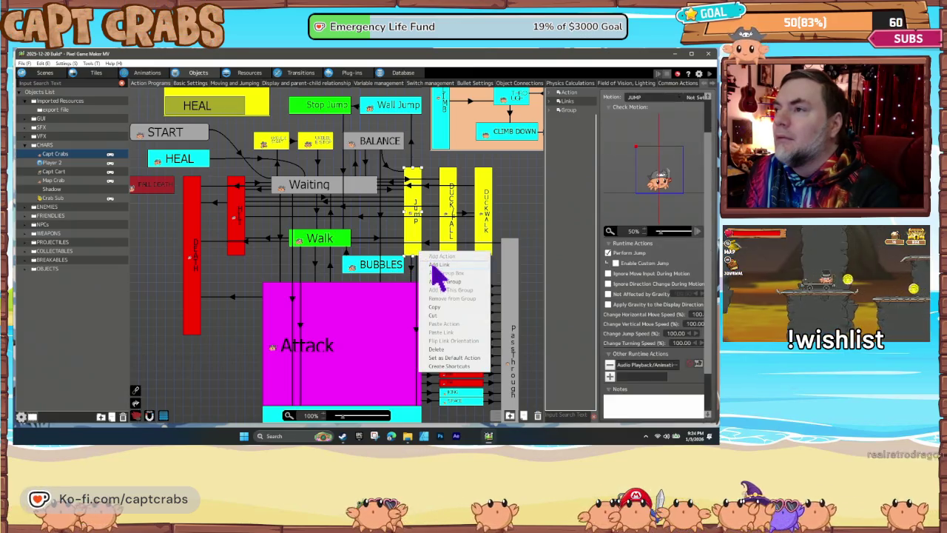
click(437, 265)
click(441, 281)
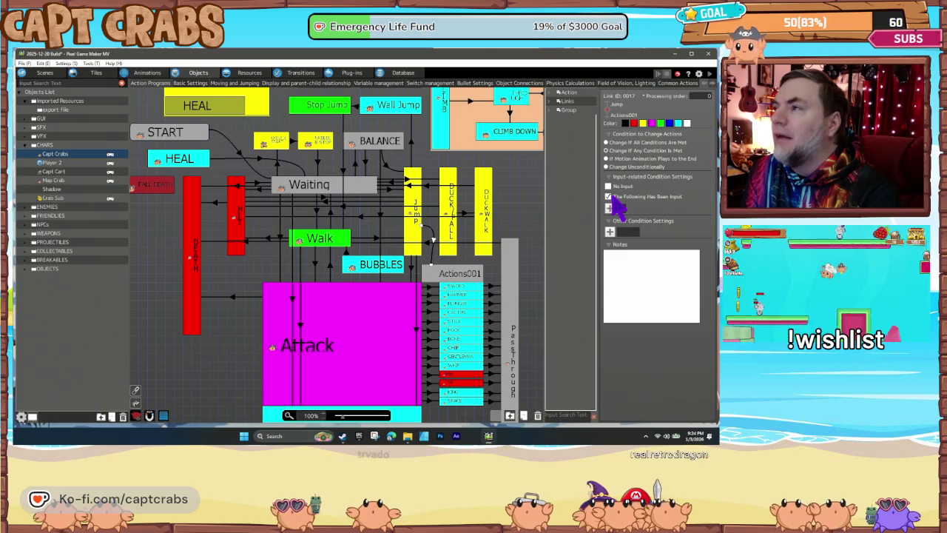
Give the link a 'Hit an Attack Detection' condition limited to the Enemy Group
click(611, 208)
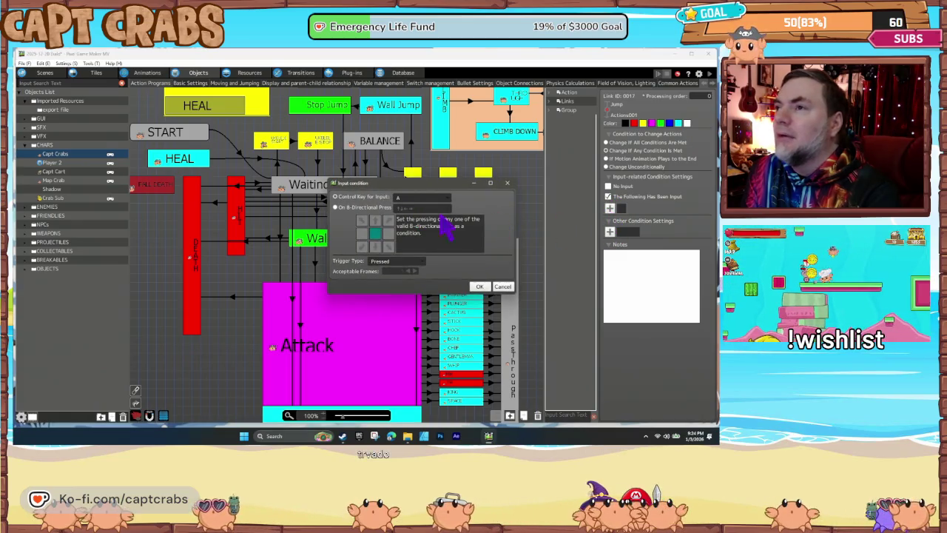
click(503, 287)
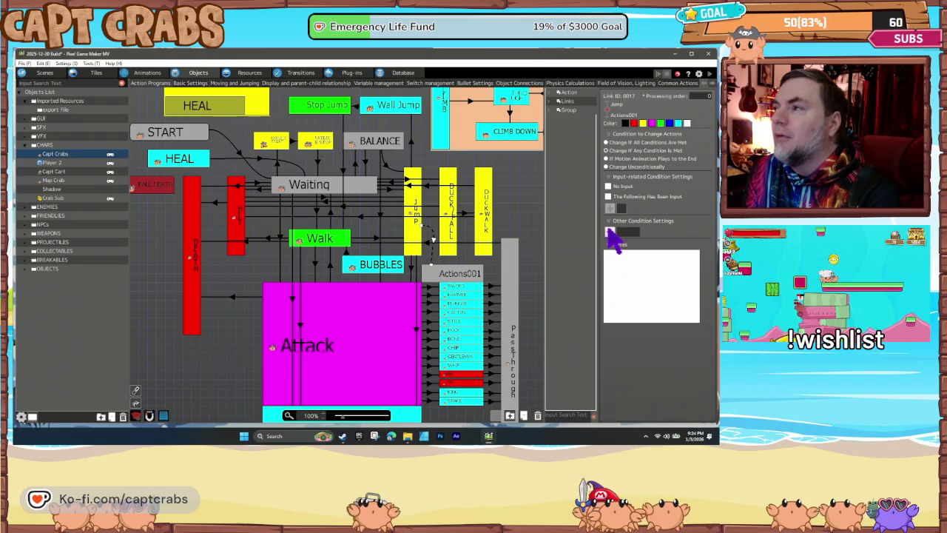
click(610, 232)
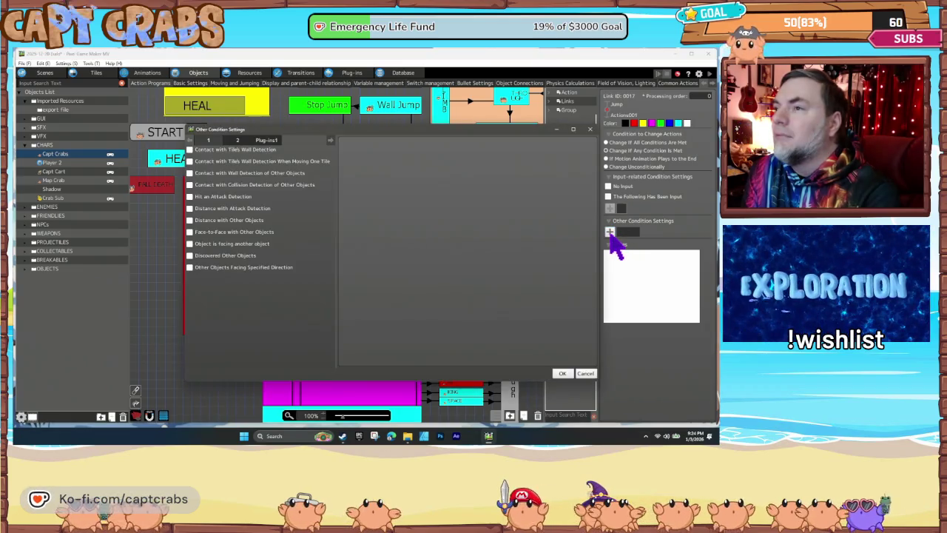
click(197, 197)
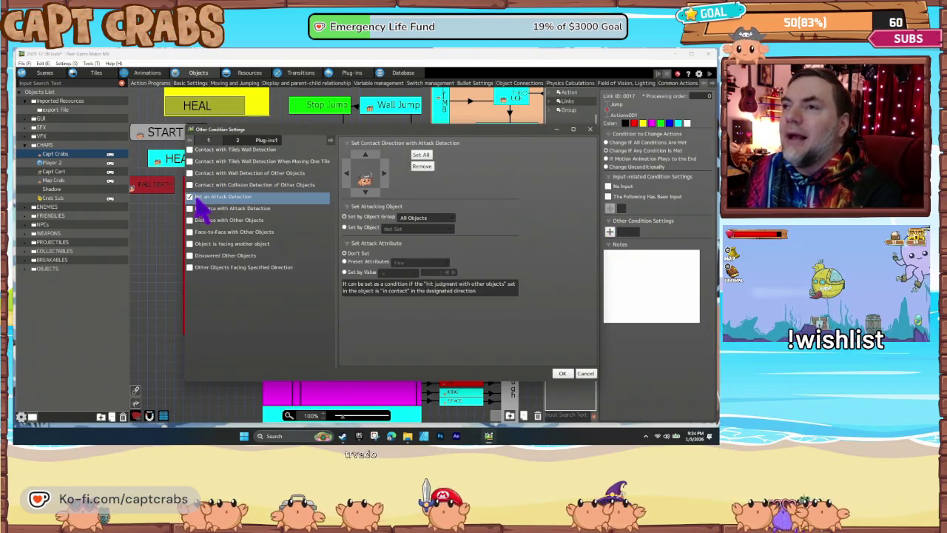
click(412, 221)
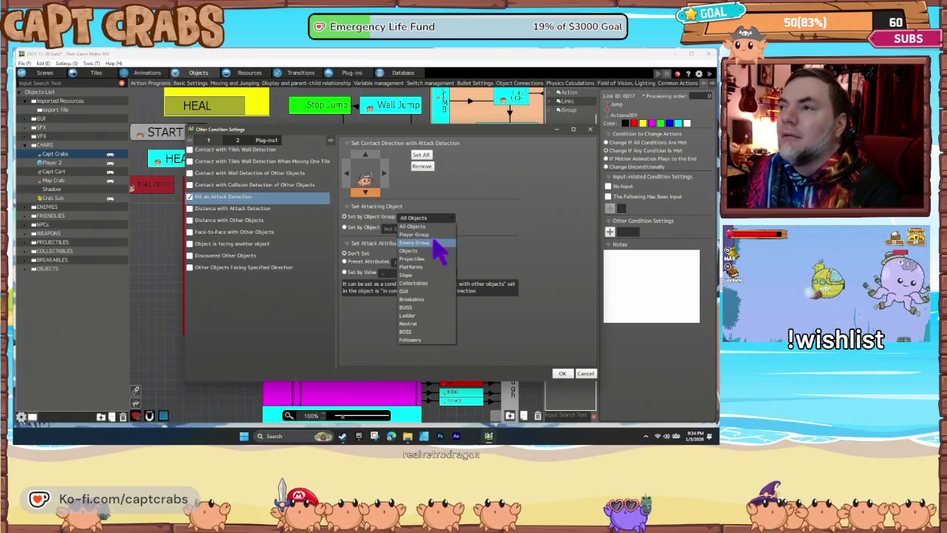
click(435, 249)
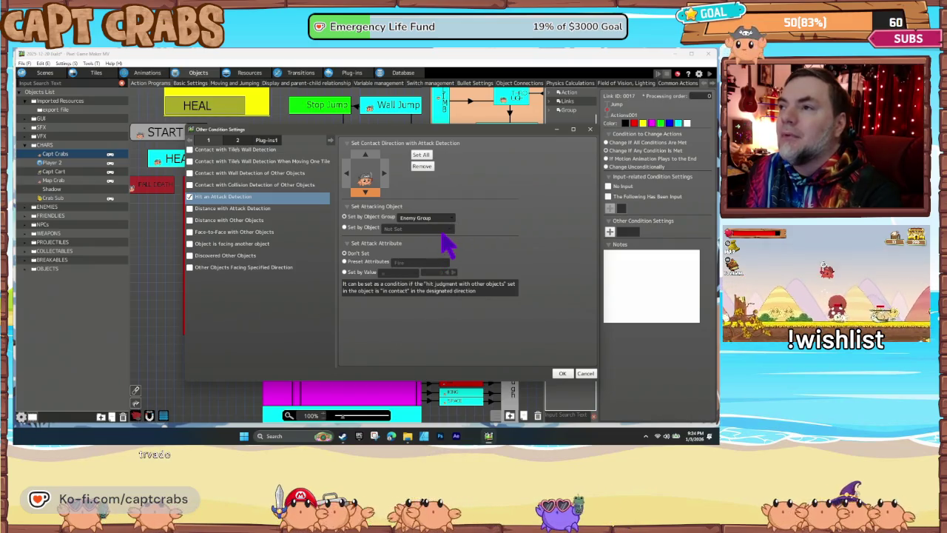
click(564, 374)
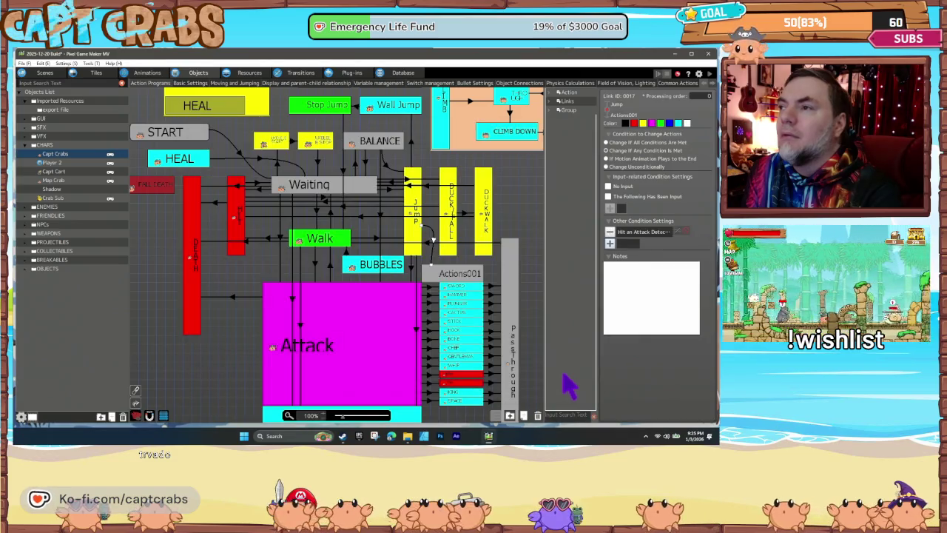
click(453, 282)
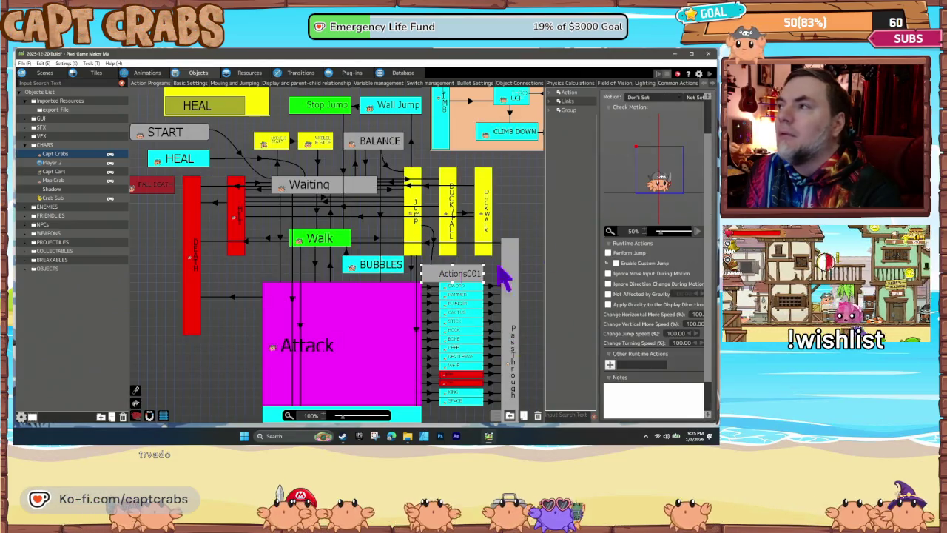
Assign the JUMP motion to Actions001 and rename it Head Jump
click(648, 97)
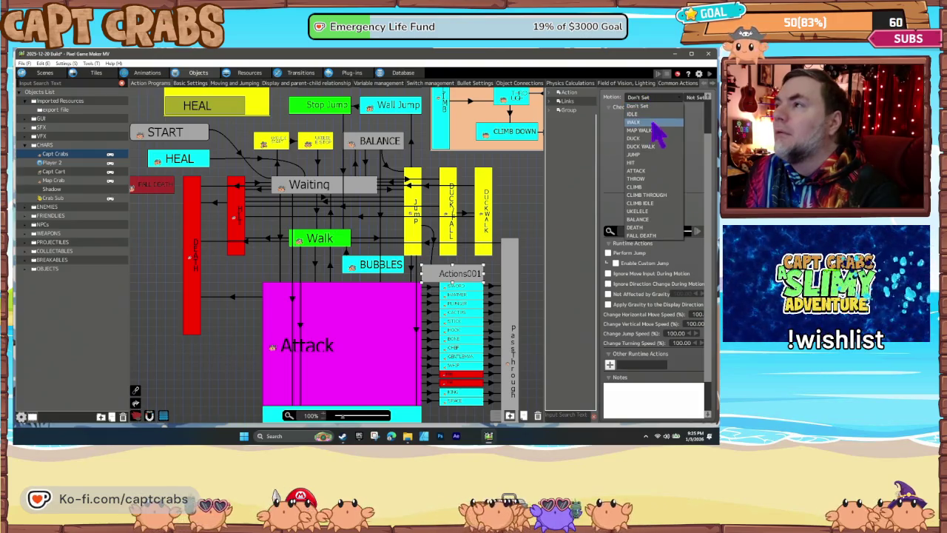
click(651, 156)
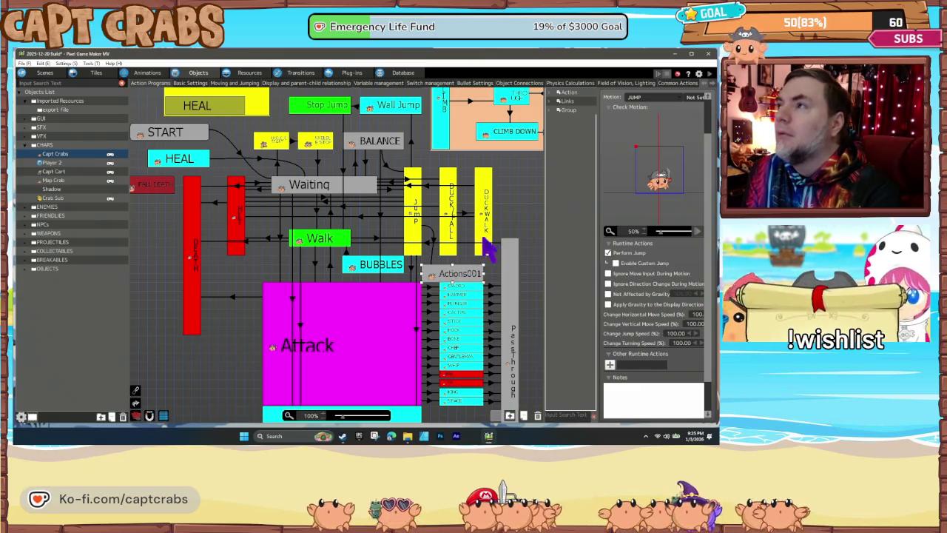
scroll(642, 144, up, 2)
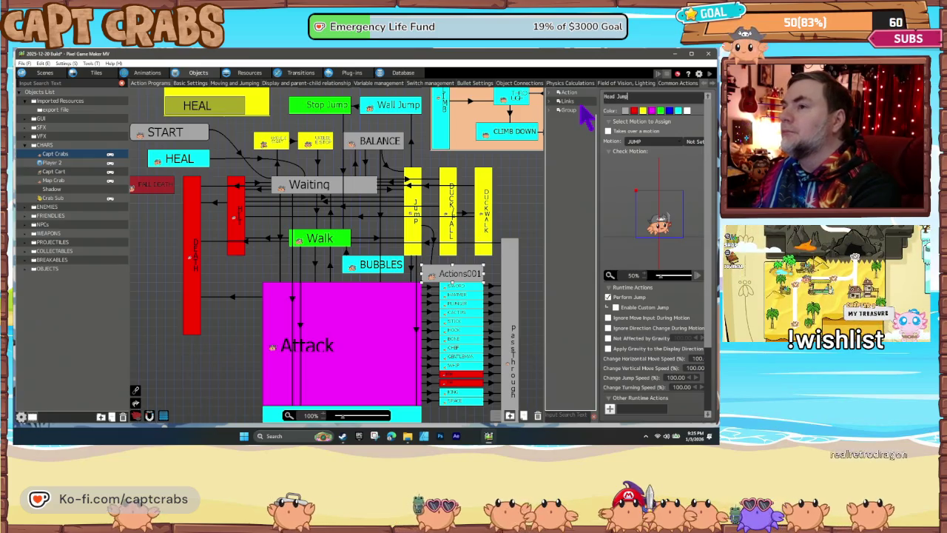
text(ump)
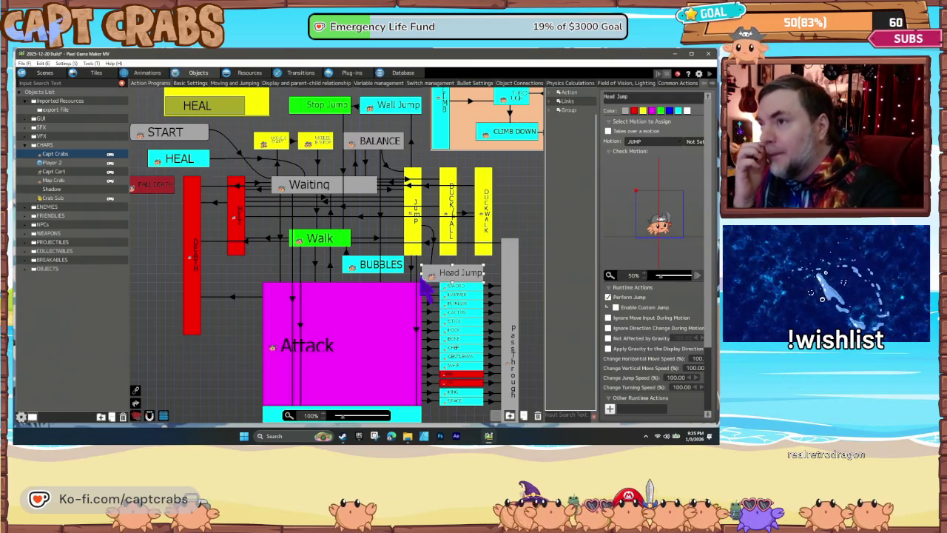
Link Head Jump back to Jump, triggered when the motion animation plays to the end
drag(450, 270, 450, 272)
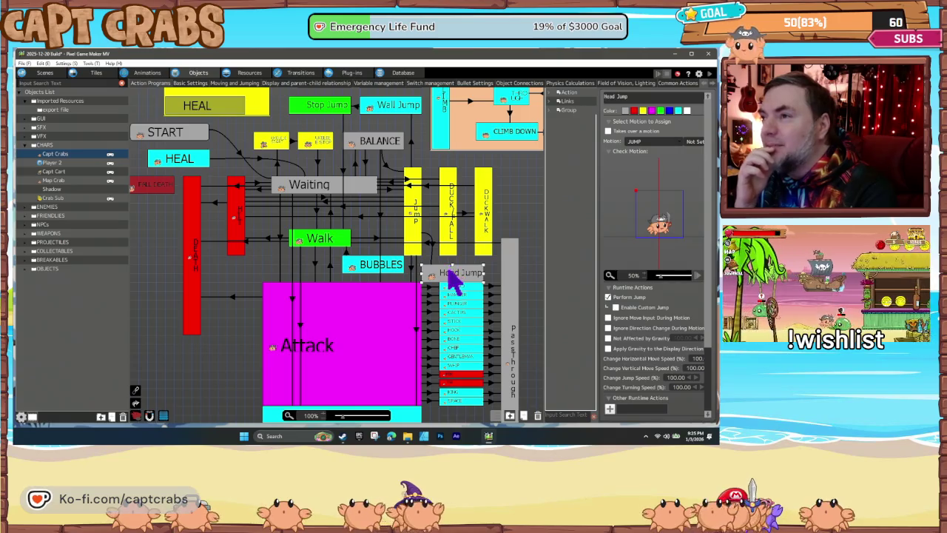
right_click(460, 281)
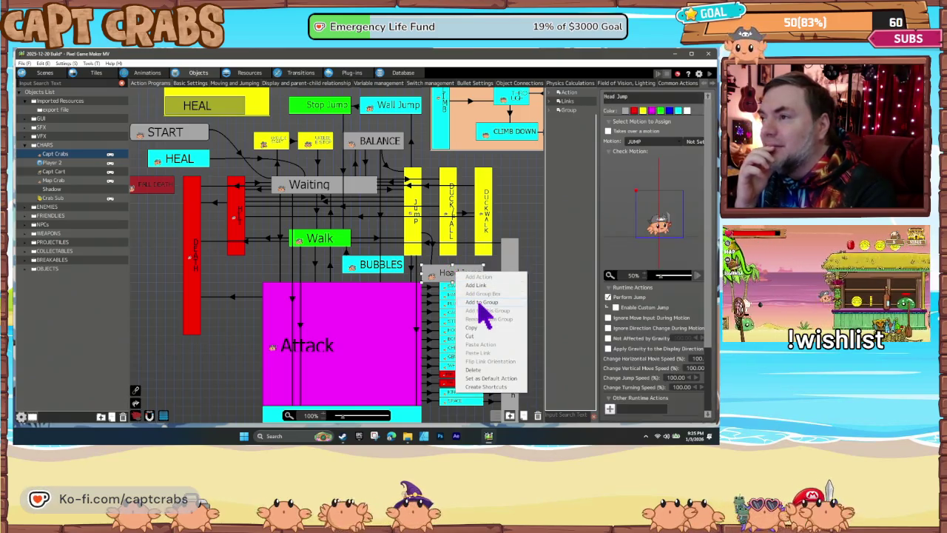
click(462, 274)
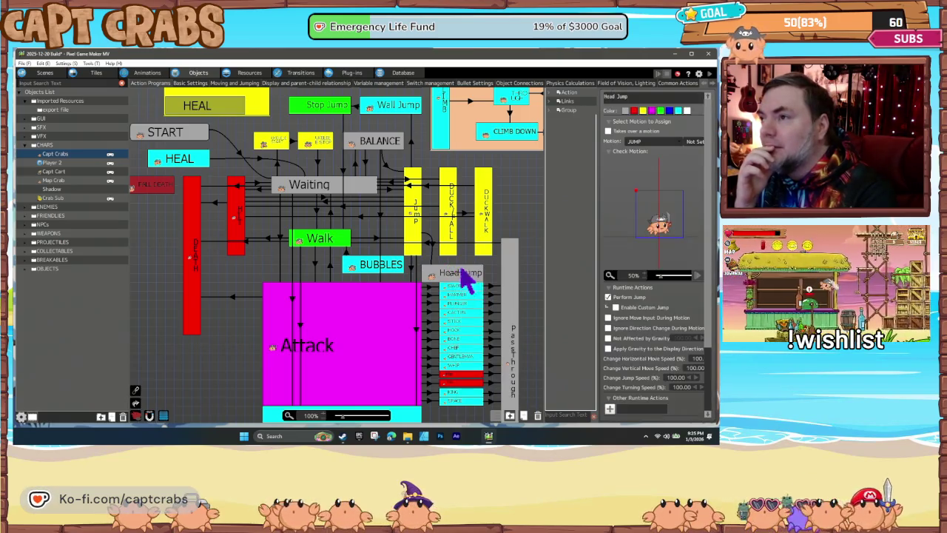
click(419, 250)
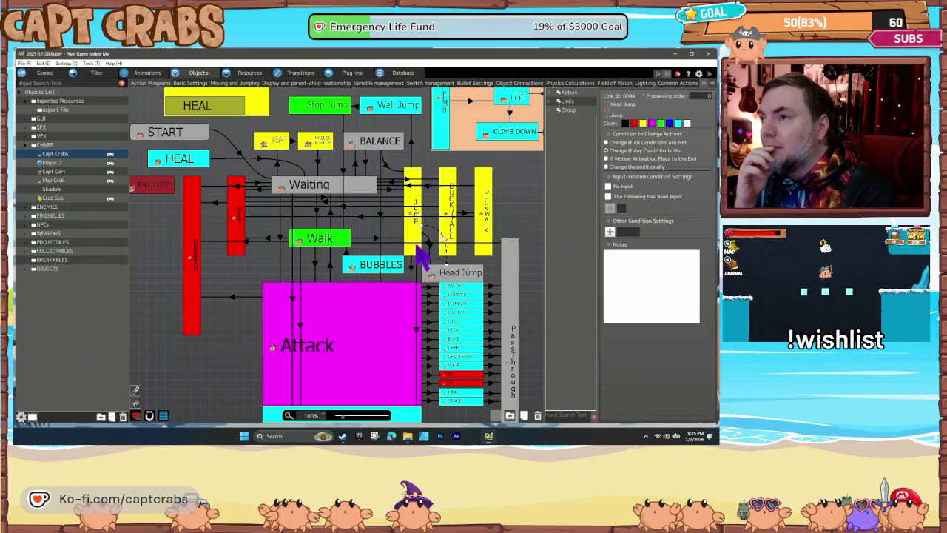
click(331, 270)
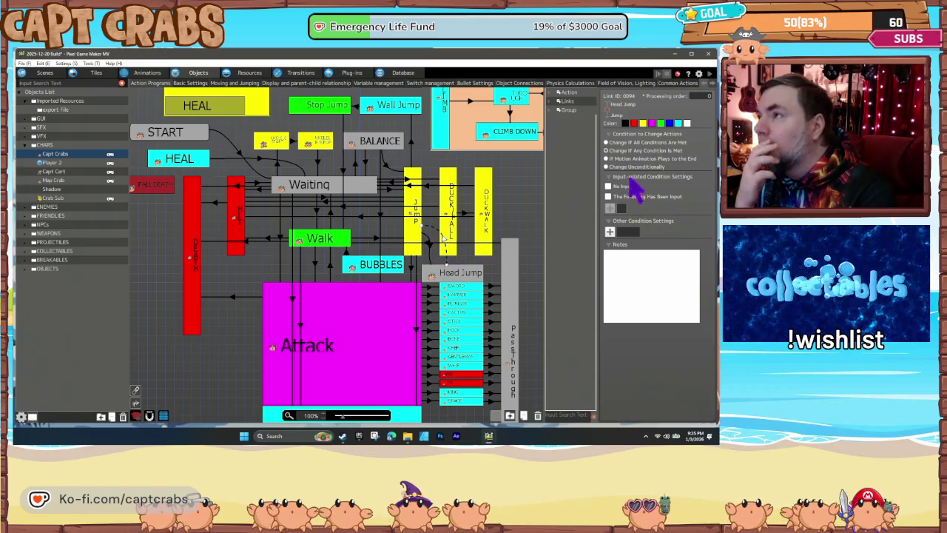
click(606, 158)
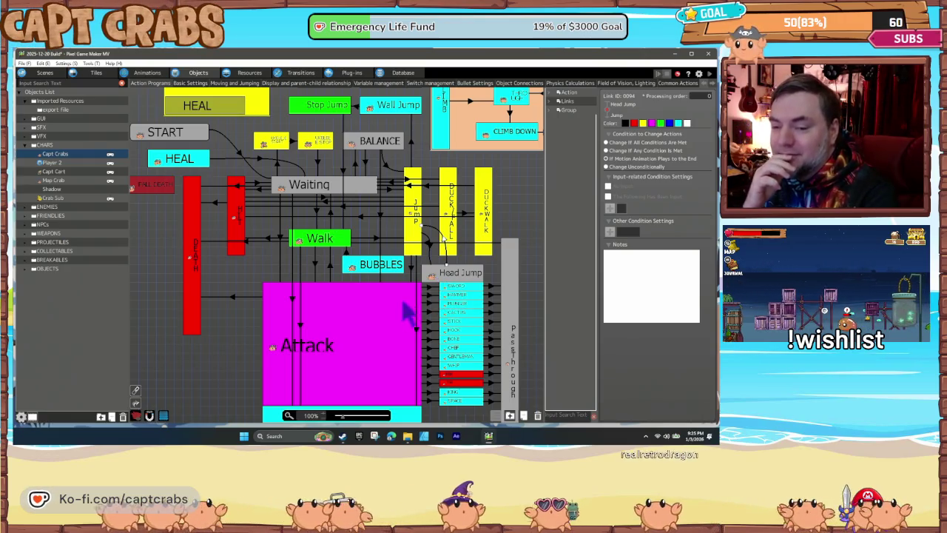
click(45, 74)
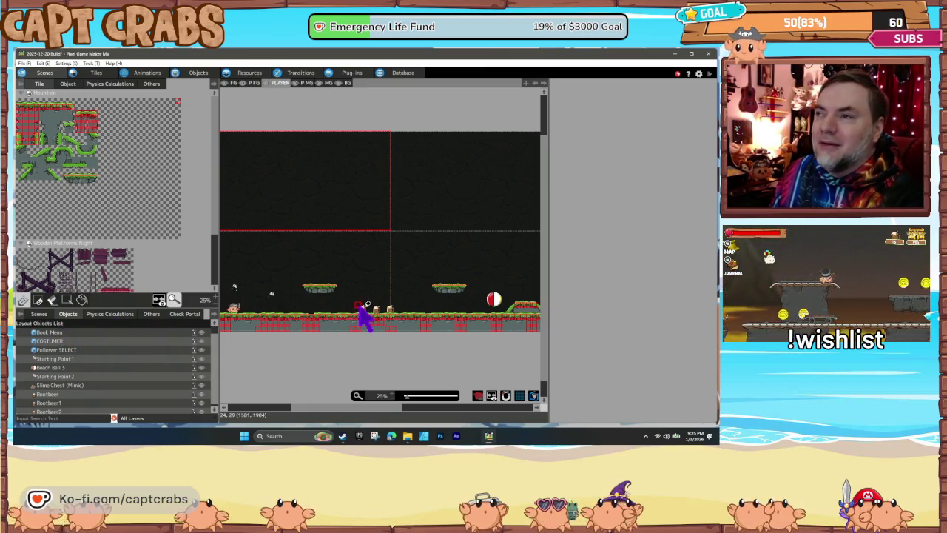
Delete the three stacked Rootbeer objects from the test scene
click(76, 353)
click(381, 313)
key(Delete)
click(392, 313)
key(Delete)
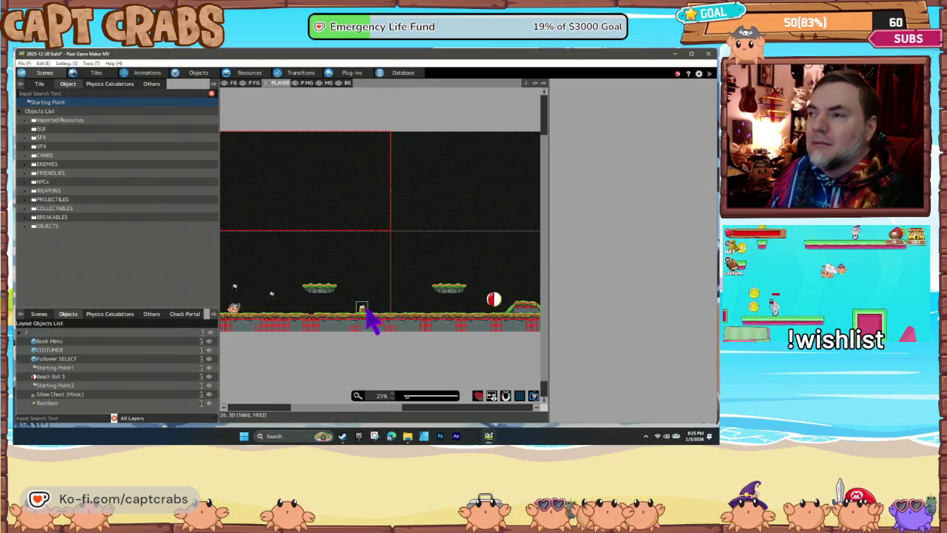
click(363, 318)
key(Delete)
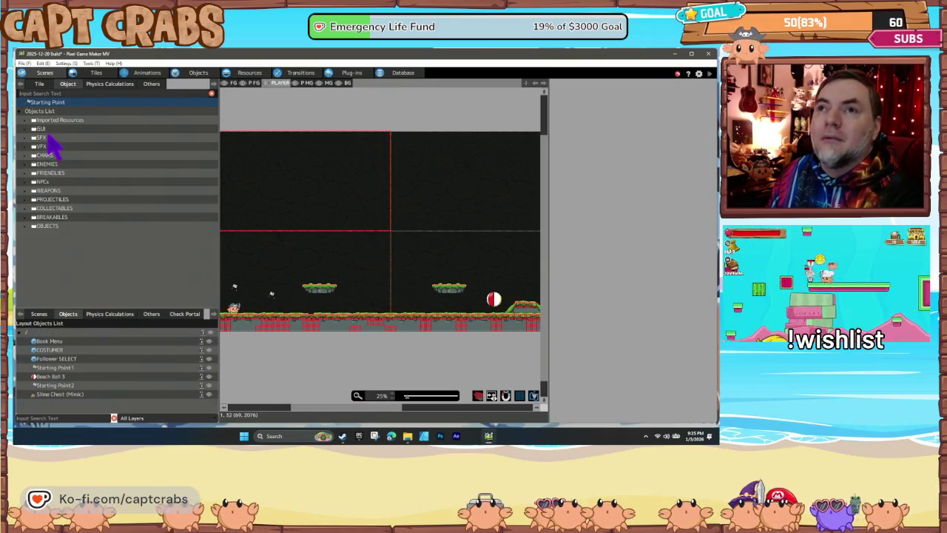
Place a Slime (Green) from ENEMIES > SLIMES on the scene's ground
click(29, 164)
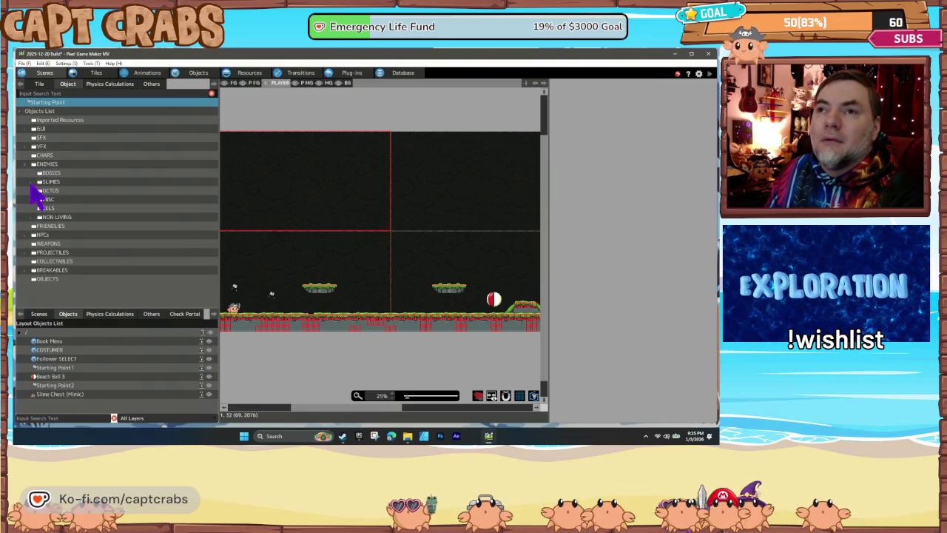
click(33, 183)
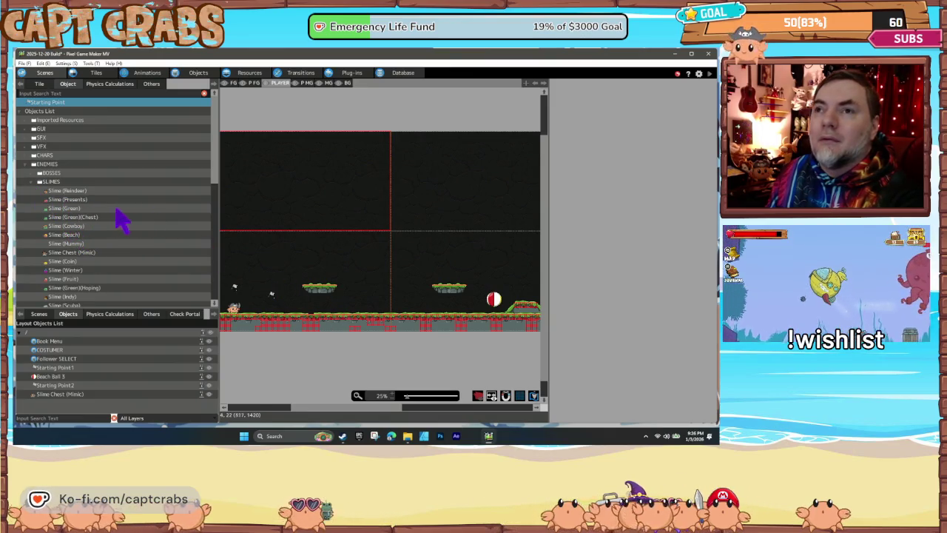
click(65, 212)
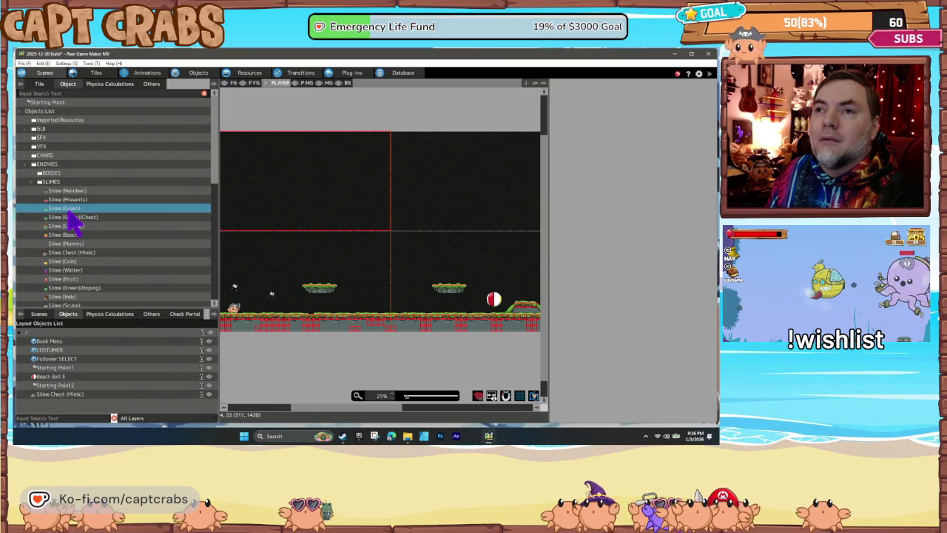
click(347, 317)
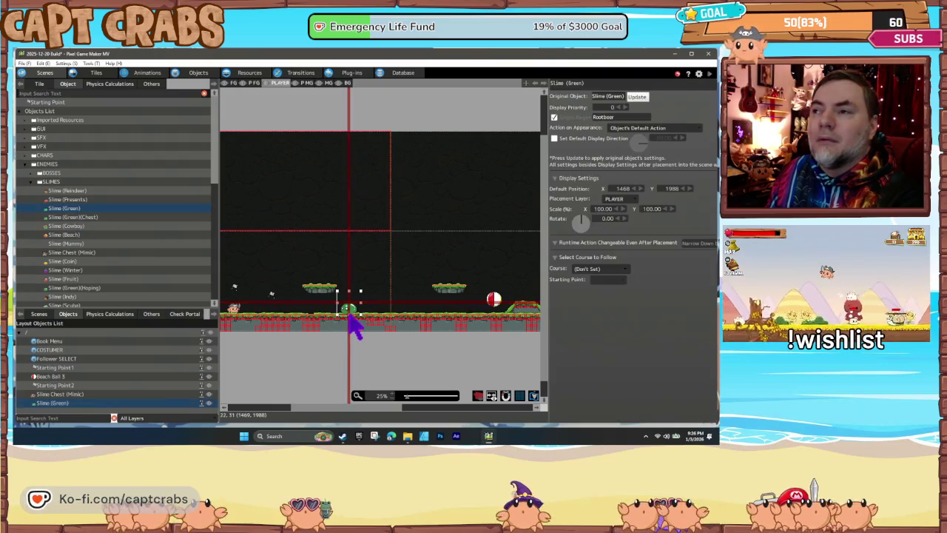
scroll(93, 252, down, 2)
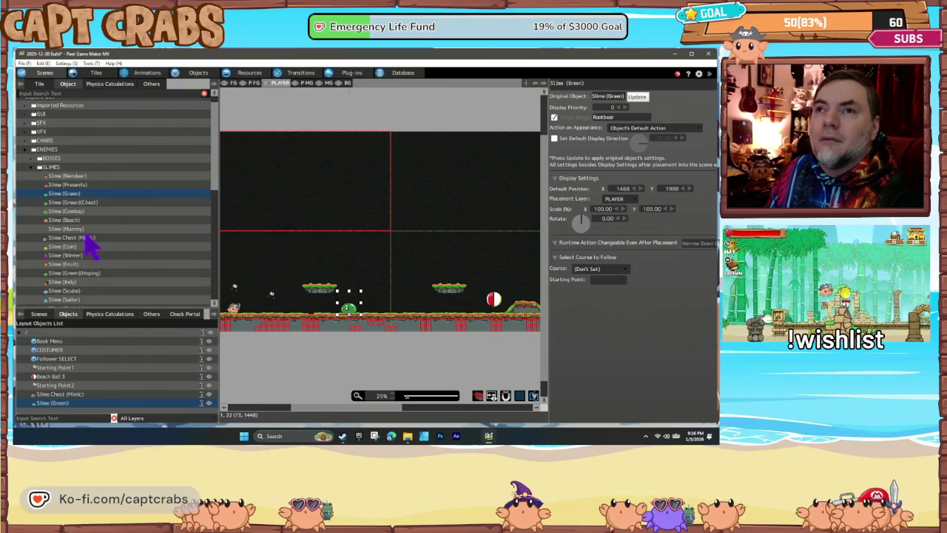
Place two Octo (Pink) enemies on the floor to the right of the slime
click(34, 170)
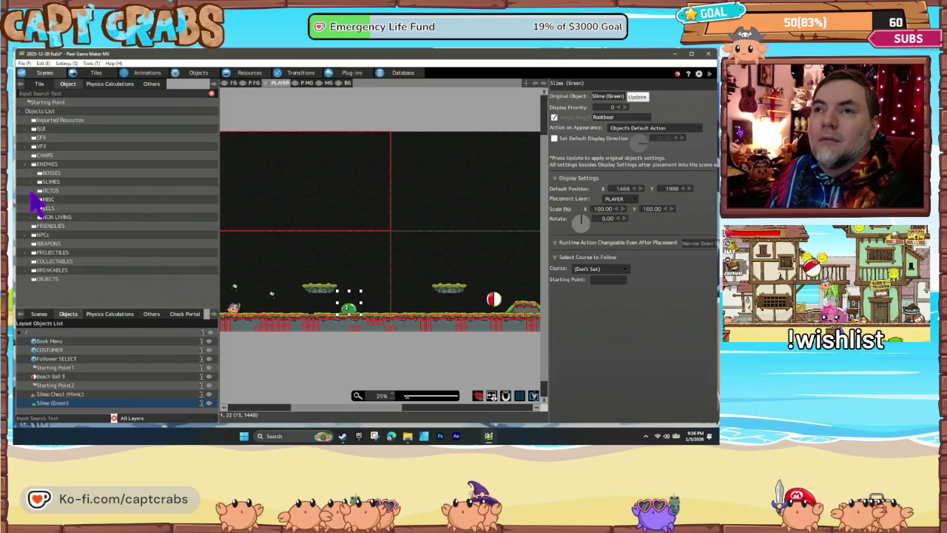
click(40, 190)
click(64, 209)
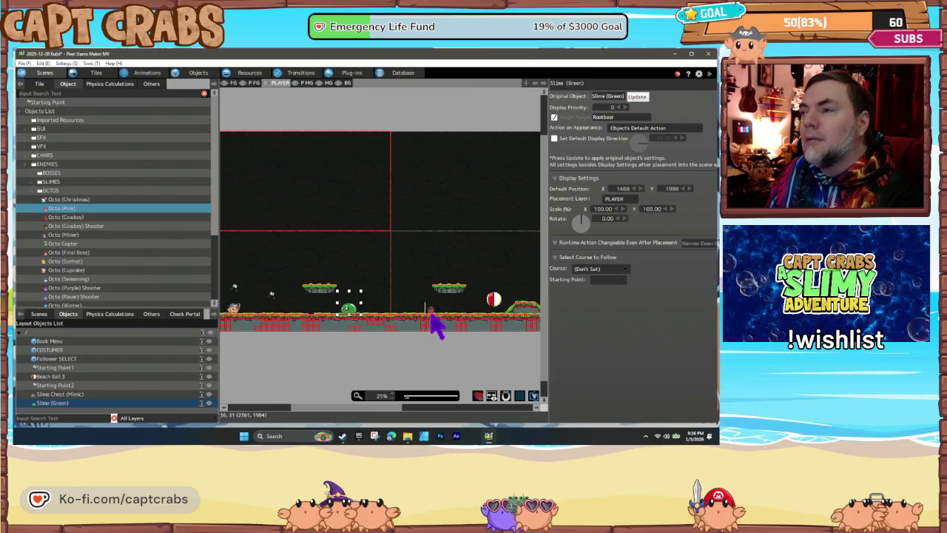
click(431, 315)
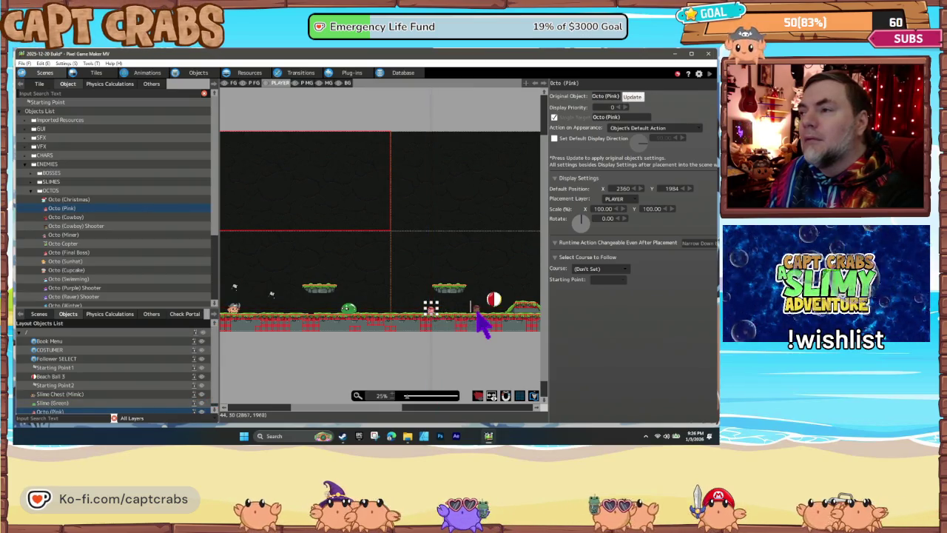
click(477, 312)
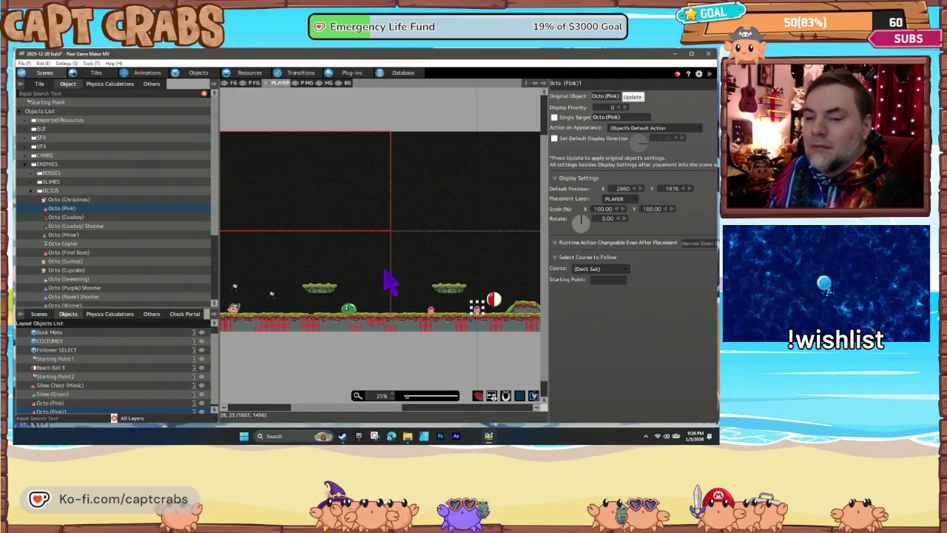
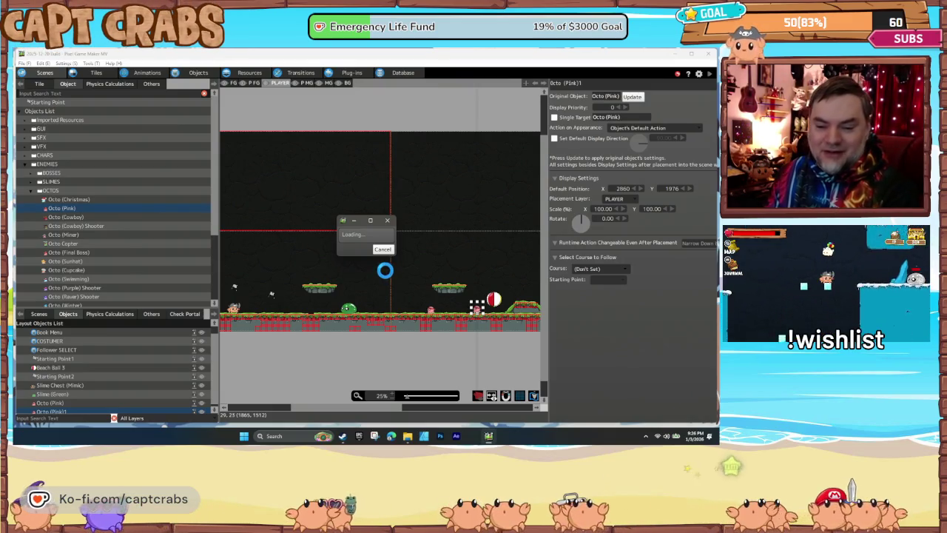
Run the pirate crab right and jump toward the green slime in the playtest
key(Right)
key(space)
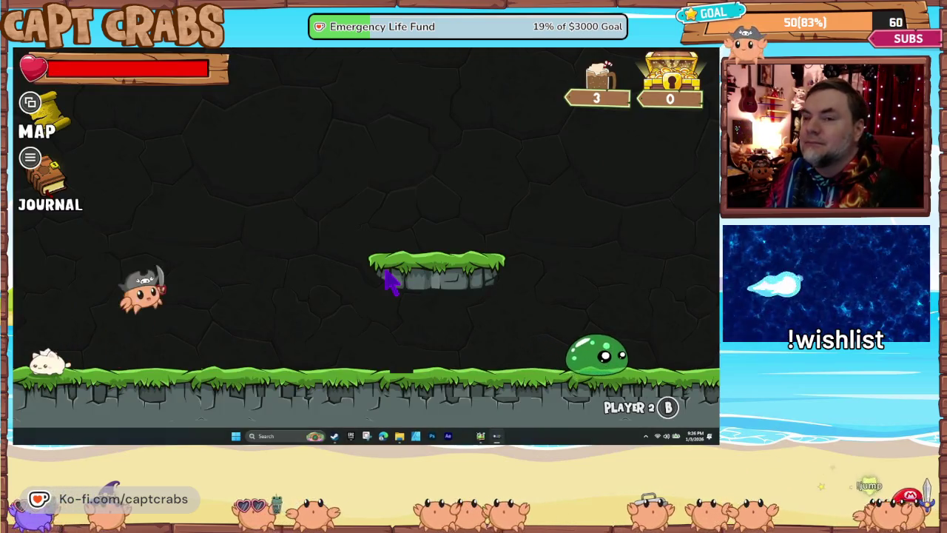
Repeatedly jump the crab onto the green slime and floating platform to test bouncing
key(Right)
key(space)
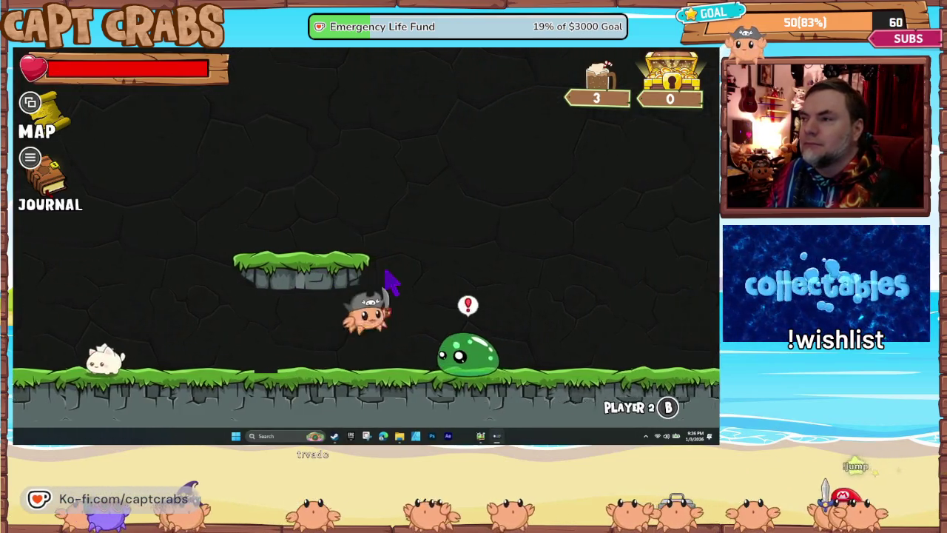
key(Left)
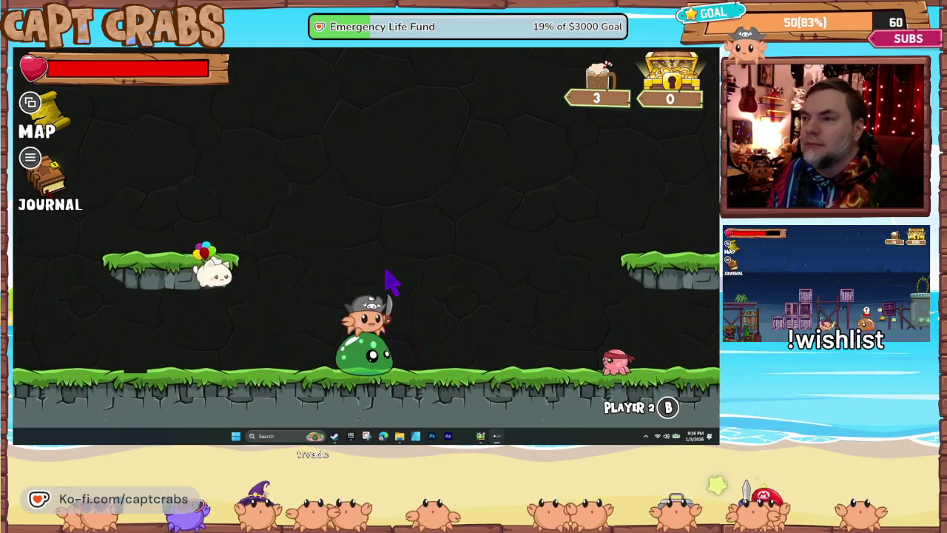
key(Right)
key(space)
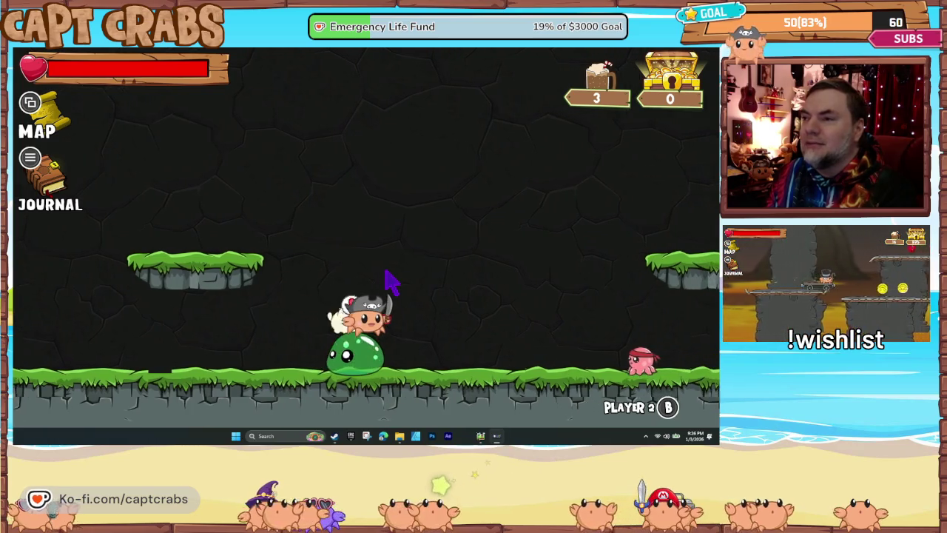
key(Left)
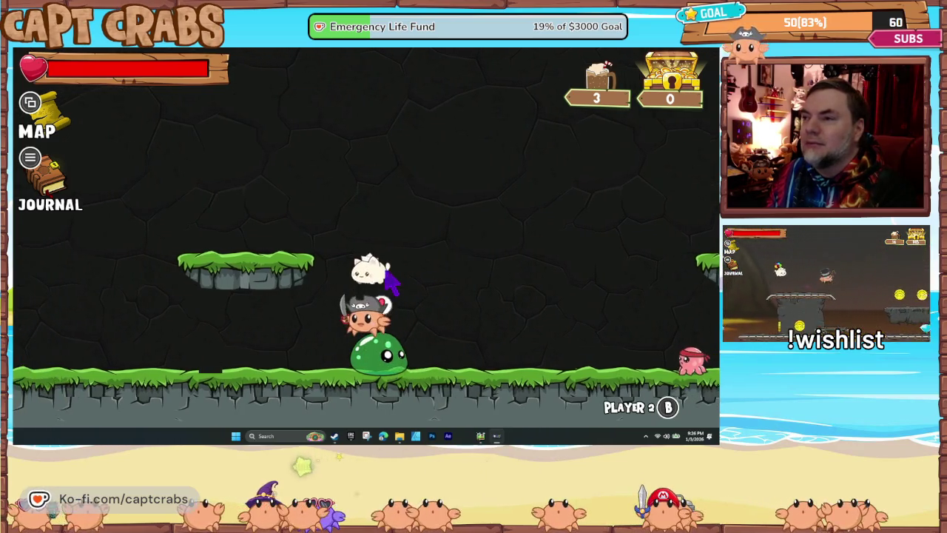
key(space)
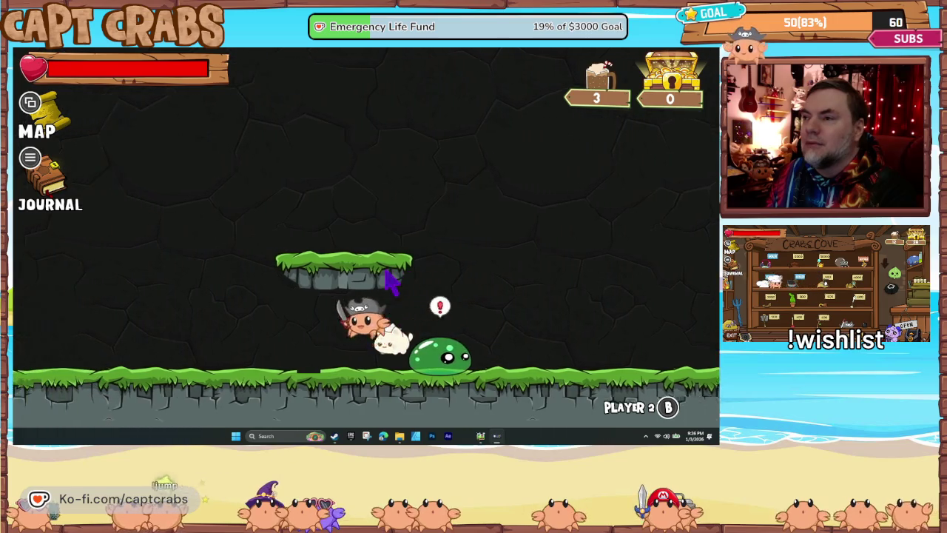
key(Left)
key(space)
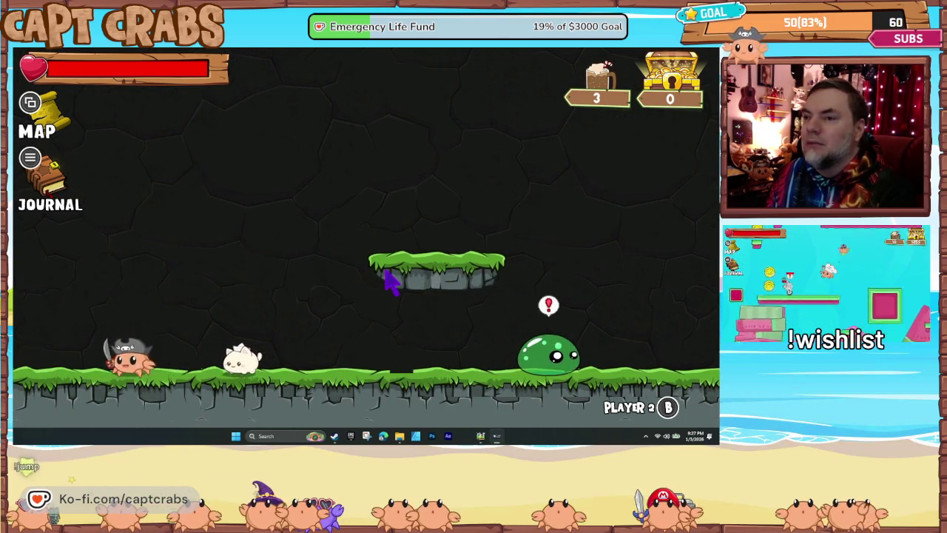
key(Right)
key(space)
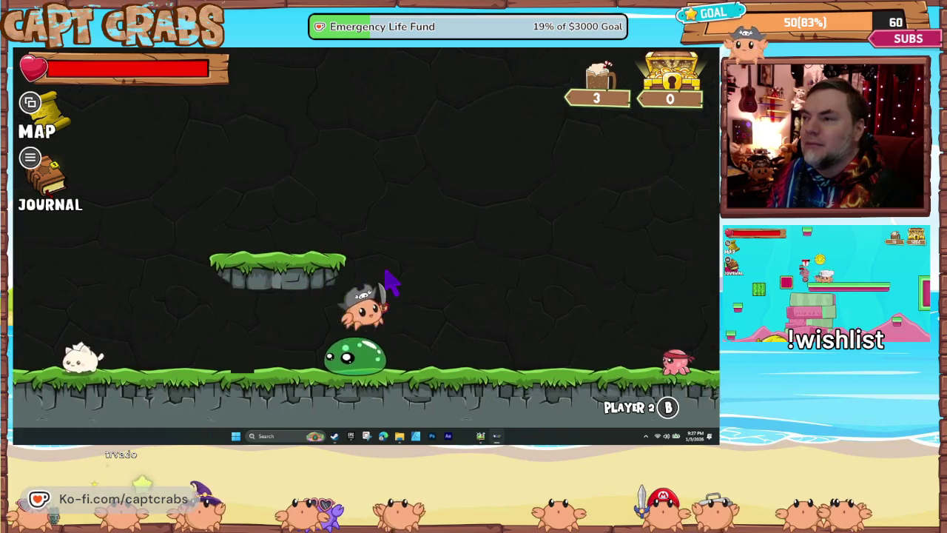
key(space)
key(Left)
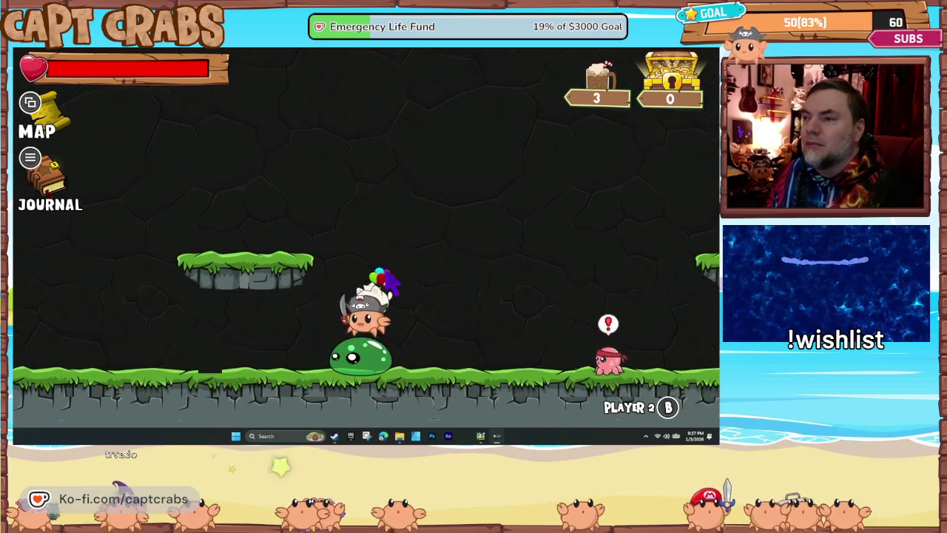
key(Left)
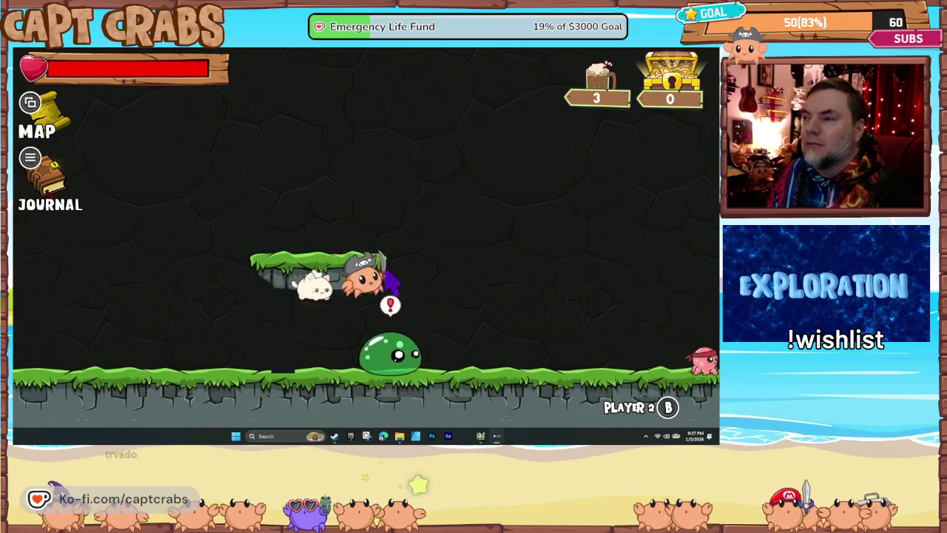
key(space)
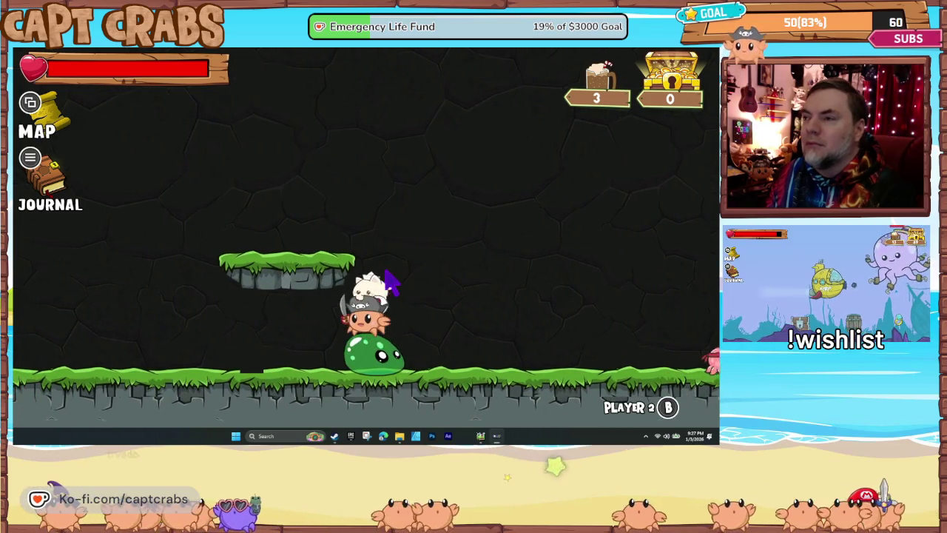
key(Left)
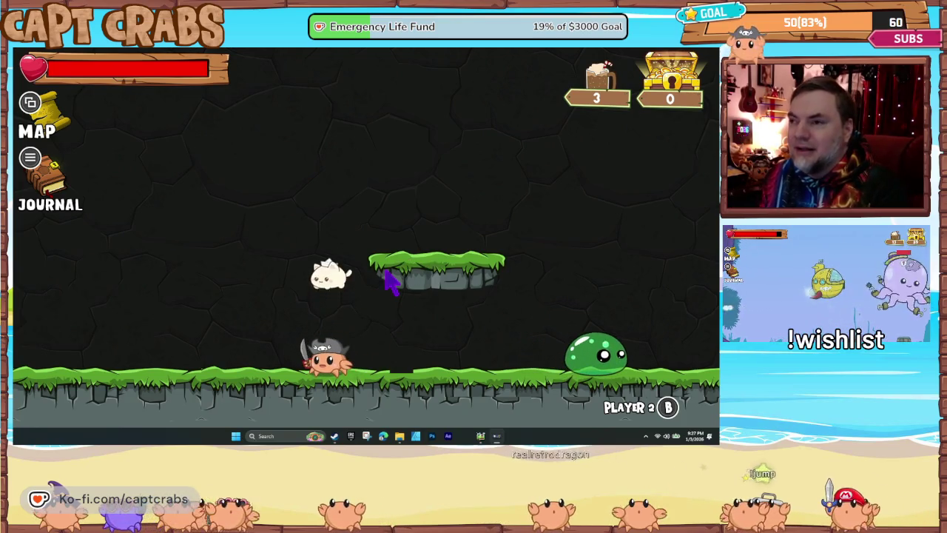
key(space)
key(Left)
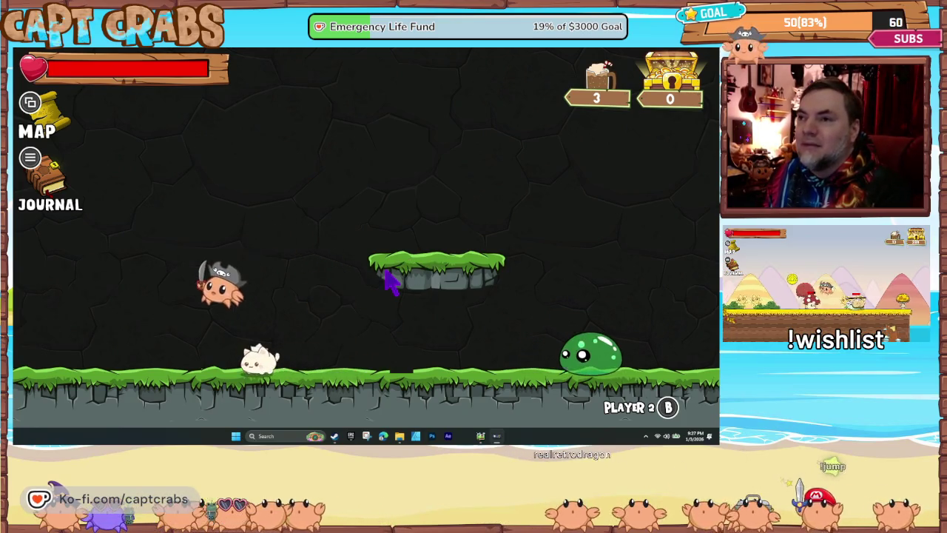
key(space)
key(Right)
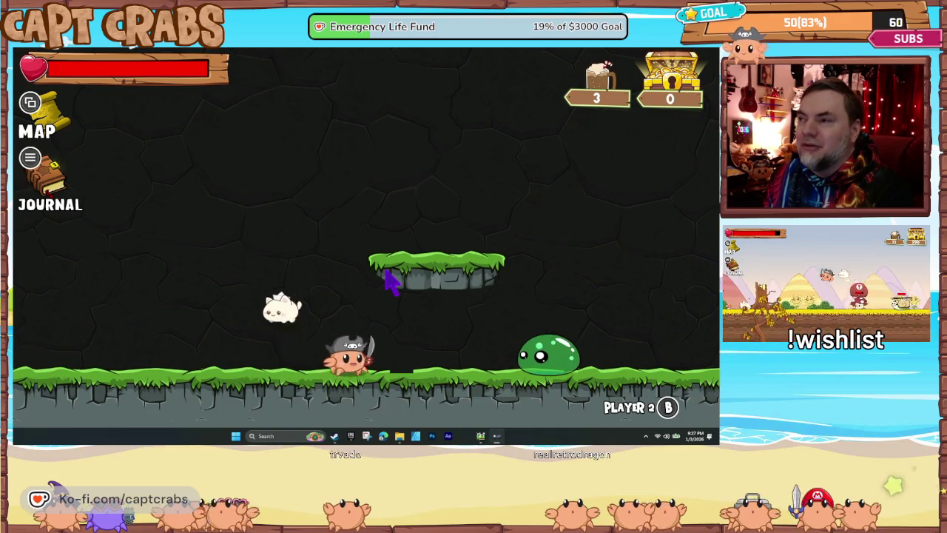
key(Right)
key(space)
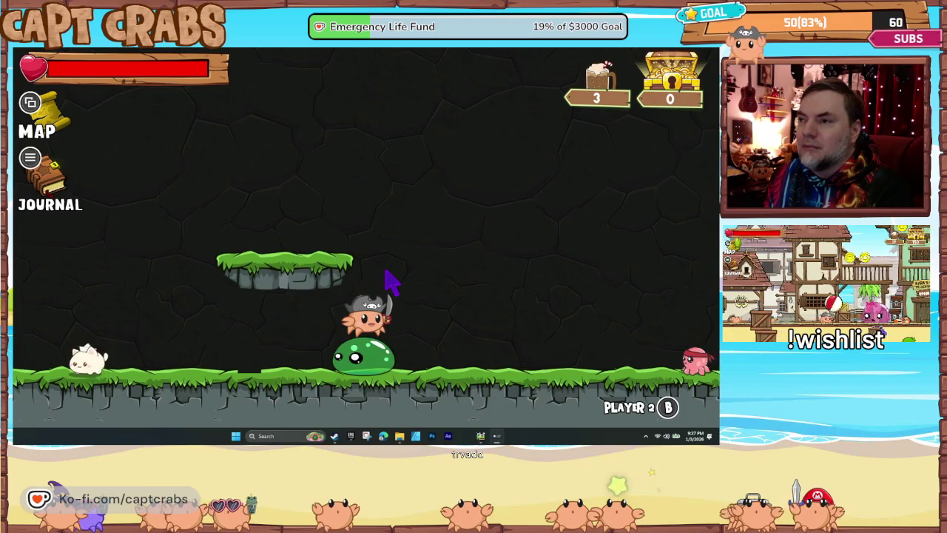
key(space)
key(Left)
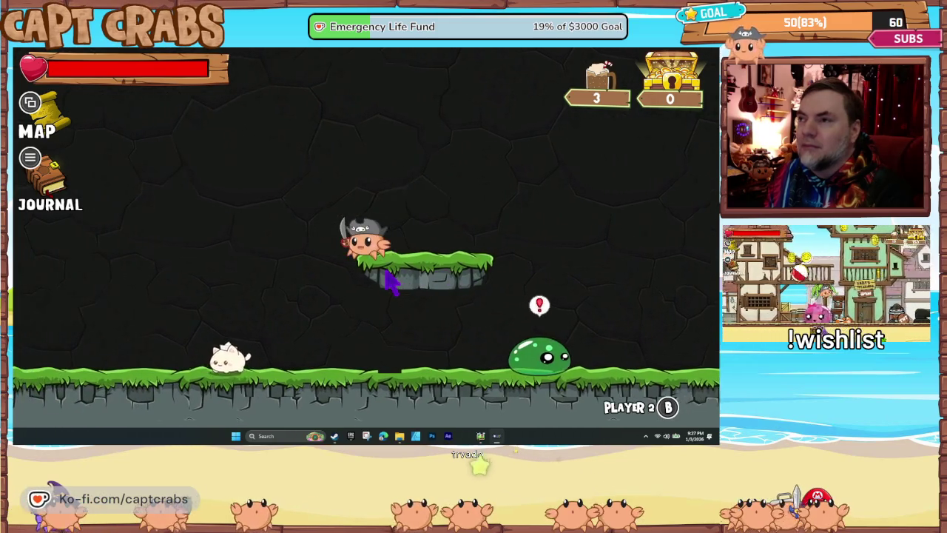
key(Right)
key(space)
key(Right)
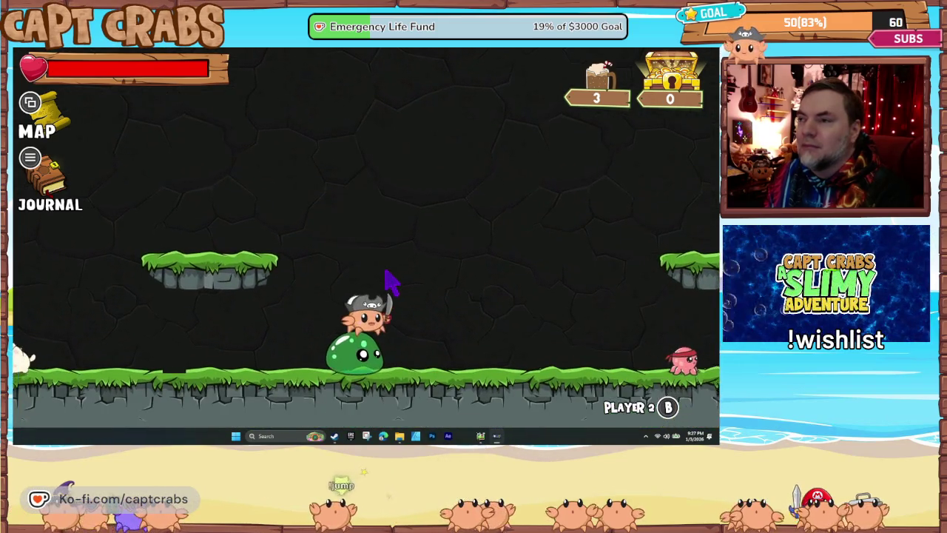
key(Left)
key(Left)
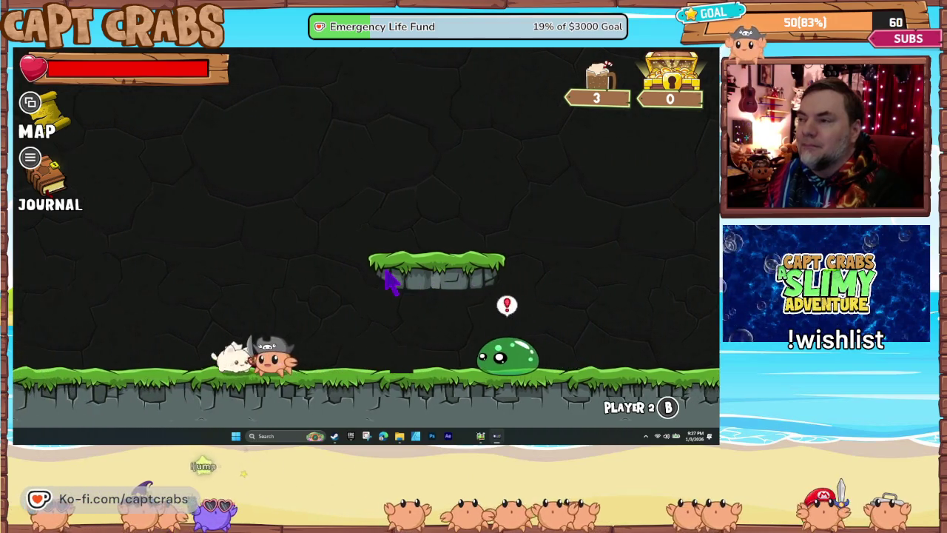
key(space)
key(Right)
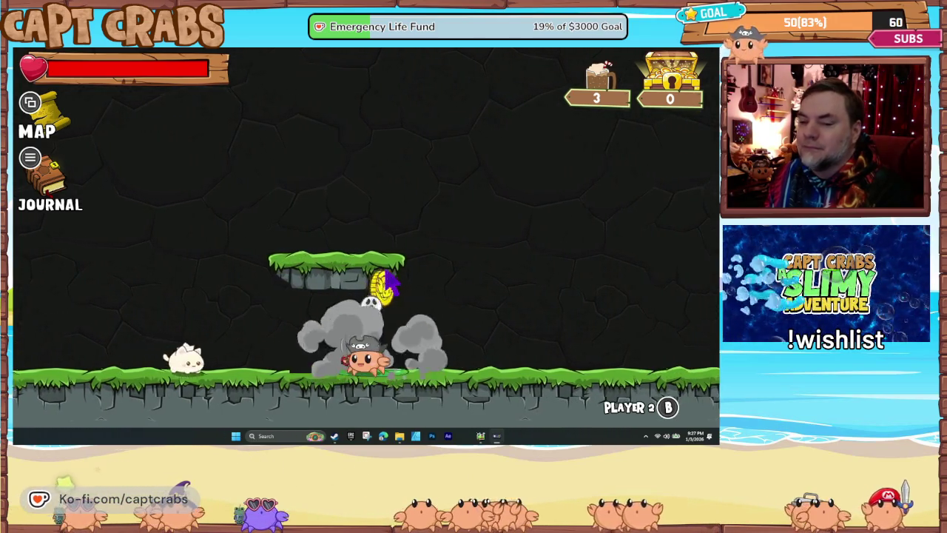
key(Left)
Run the crab right and left across the level, jumping near the octopi
key(Right)
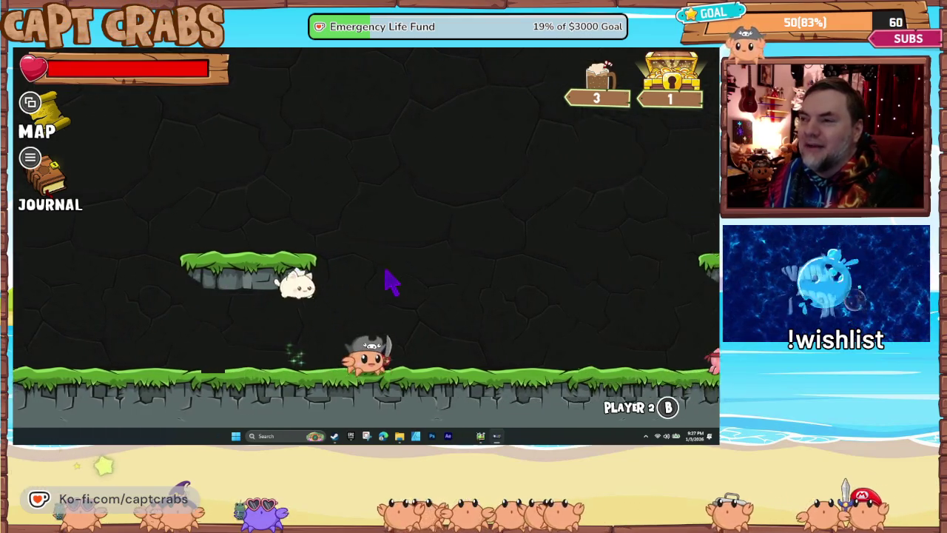
key(Right)
key(space)
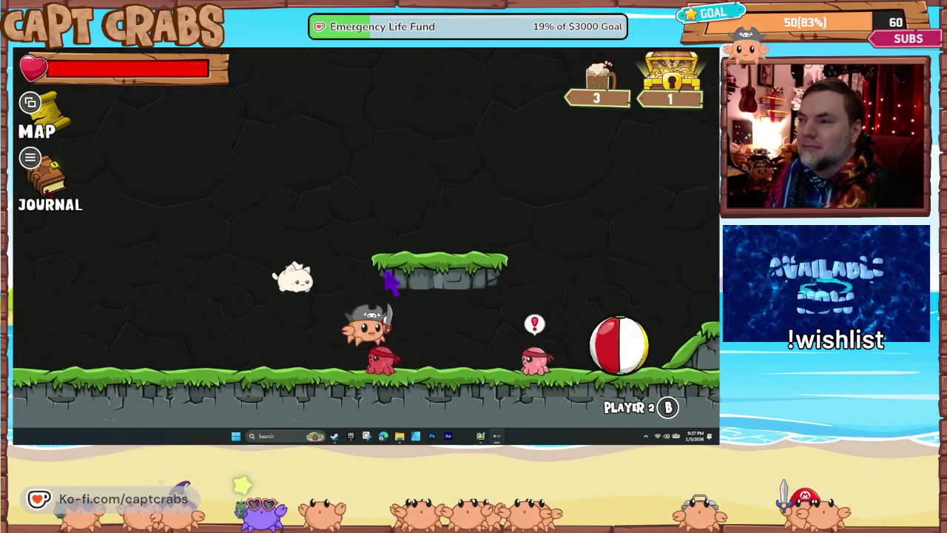
key(Right)
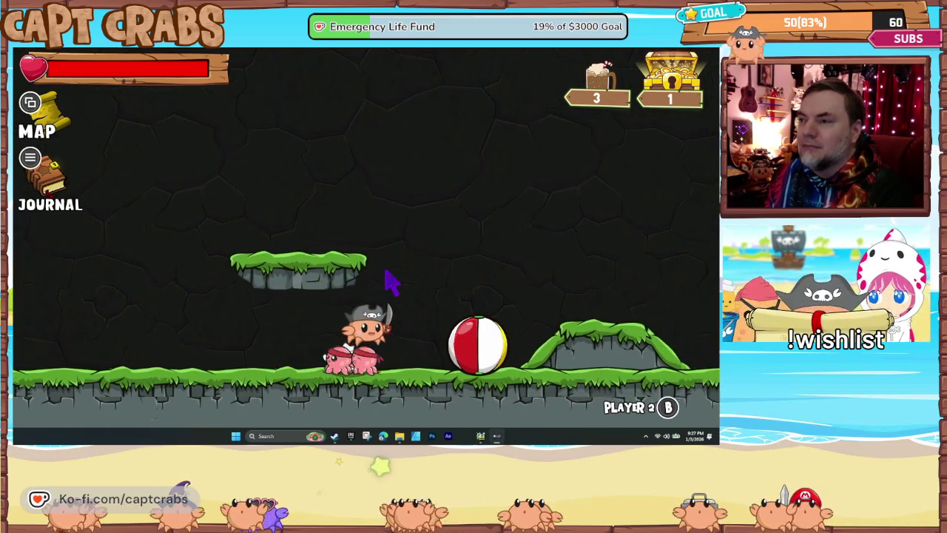
key(Left)
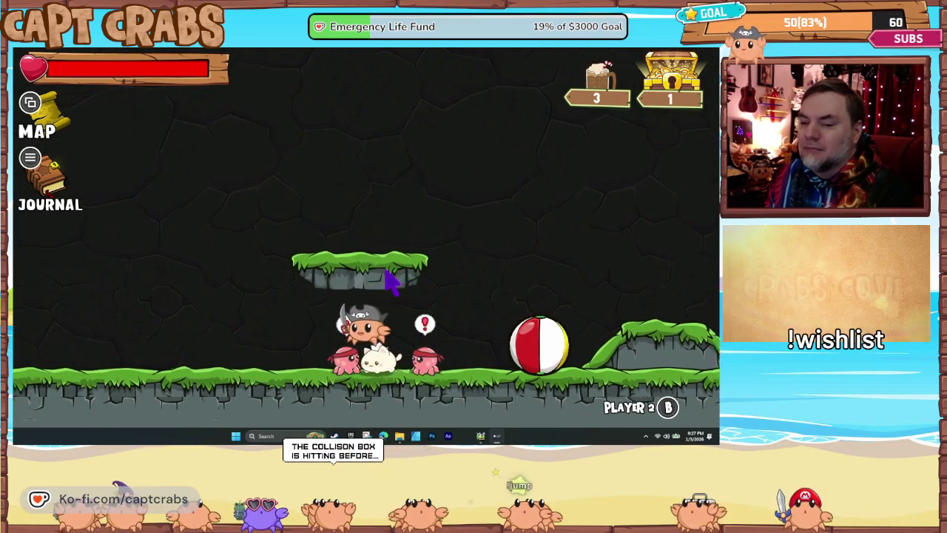
key(space)
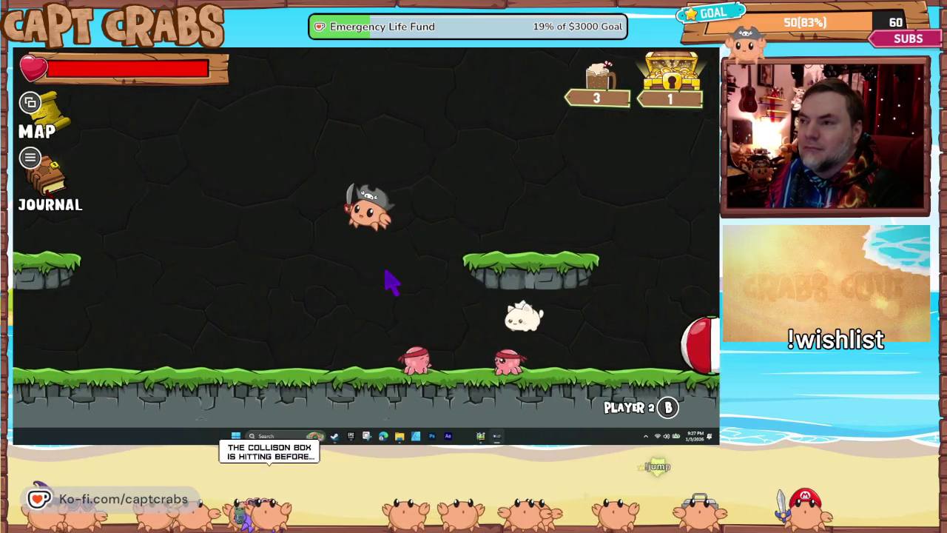
key(Right)
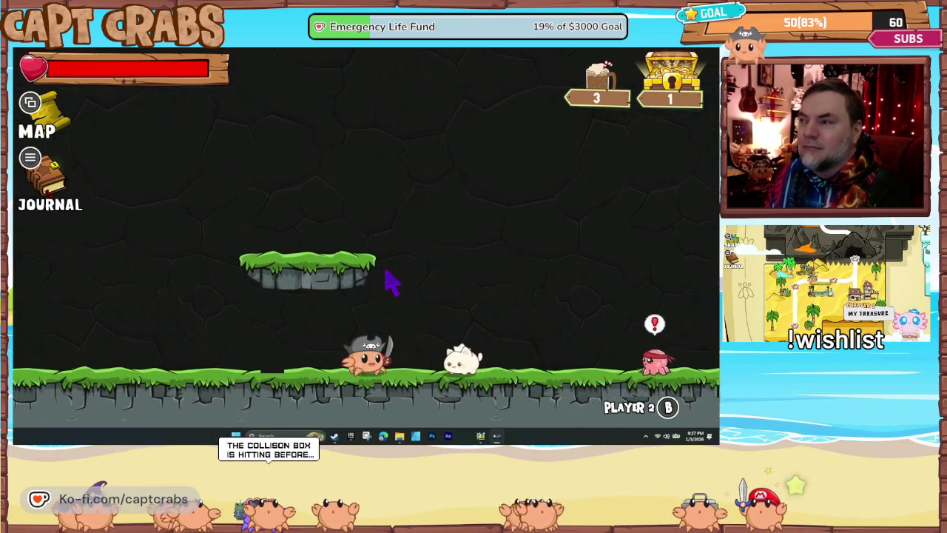
key(space)
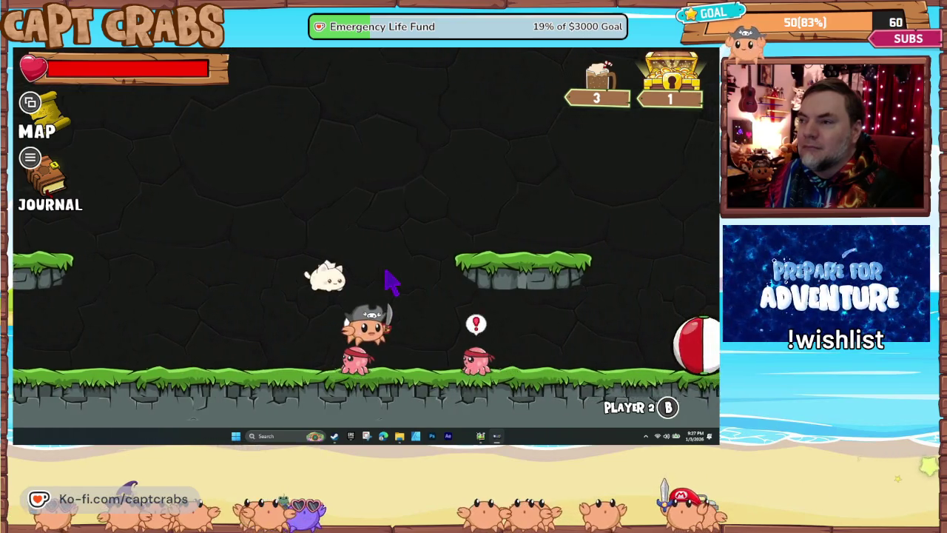
key(Left)
key(Right)
key(space)
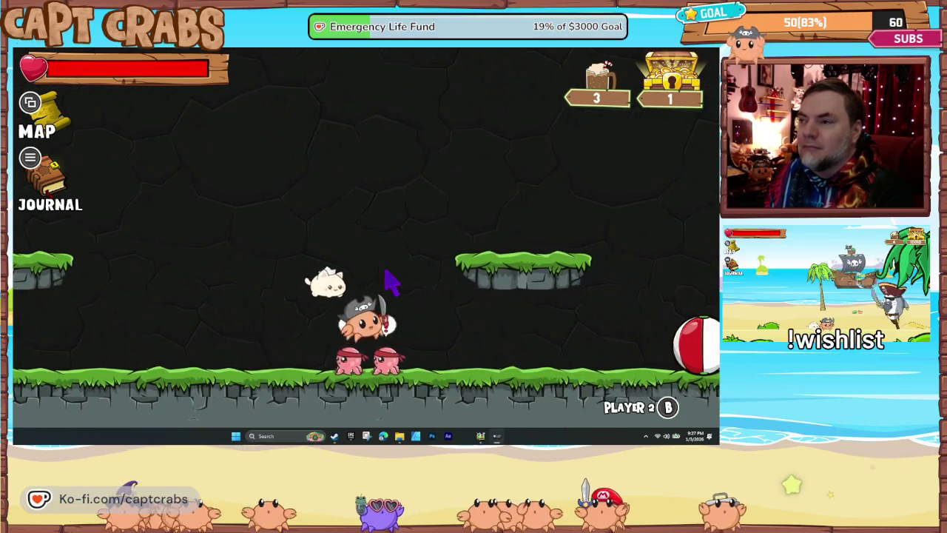
key(Left)
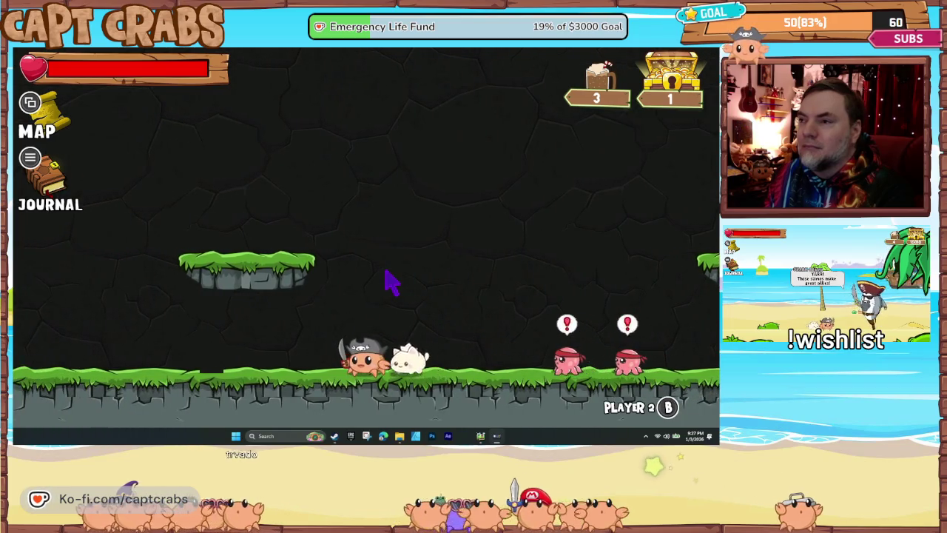
Exit the playtest via the journal's Exit Game option and open the Capt Crabs animations
key(Escape)
key(e)
key(e)
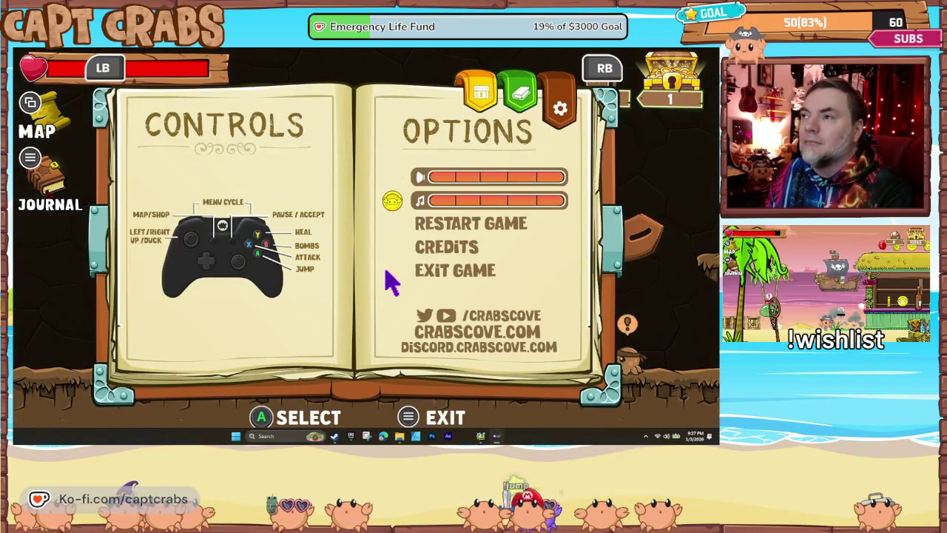
key(Down)
key(Down)
key(Down)
key(space)
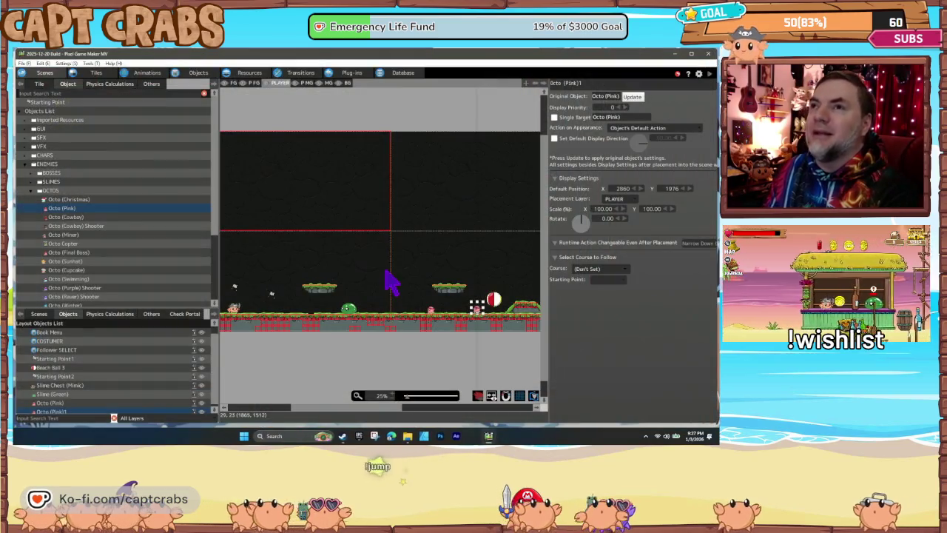
click(142, 72)
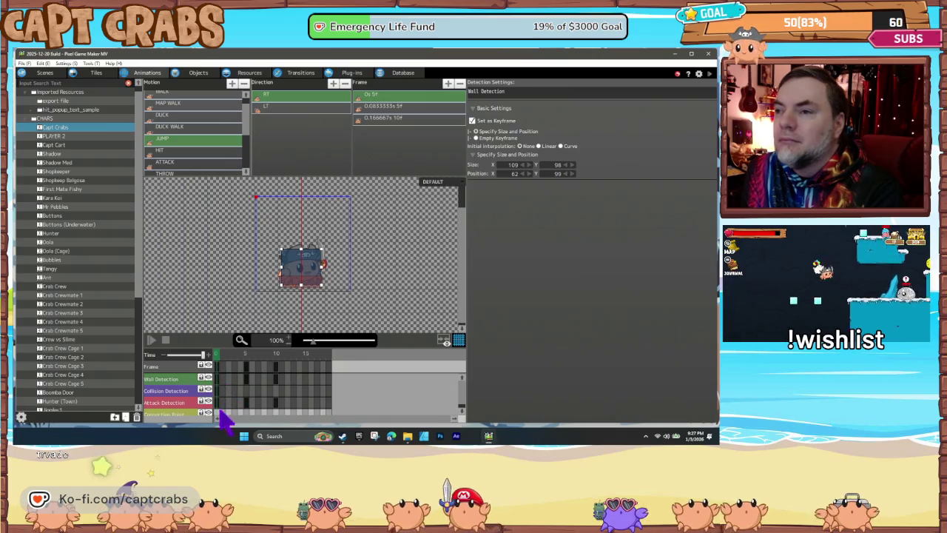
Add a collision keyframe at frame 5 of the JUMP animation and raise the box
click(216, 403)
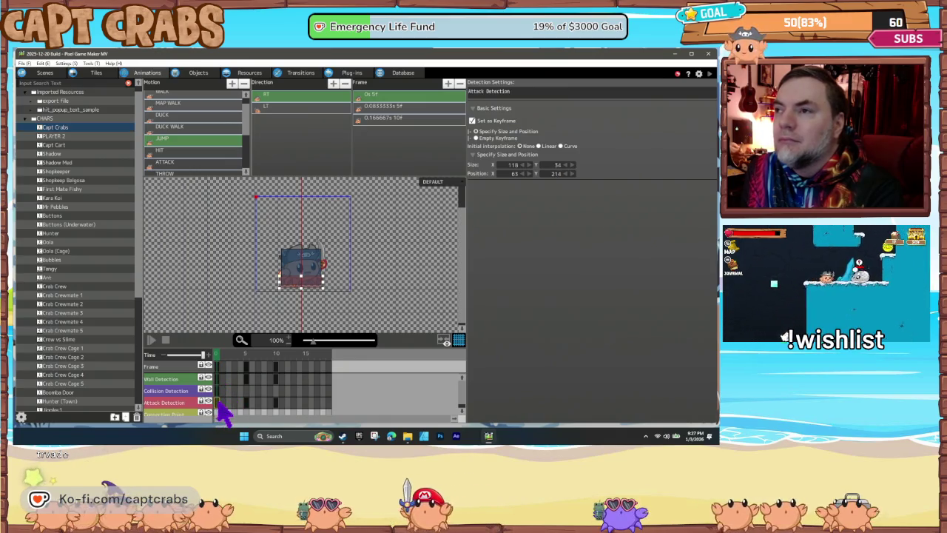
click(249, 364)
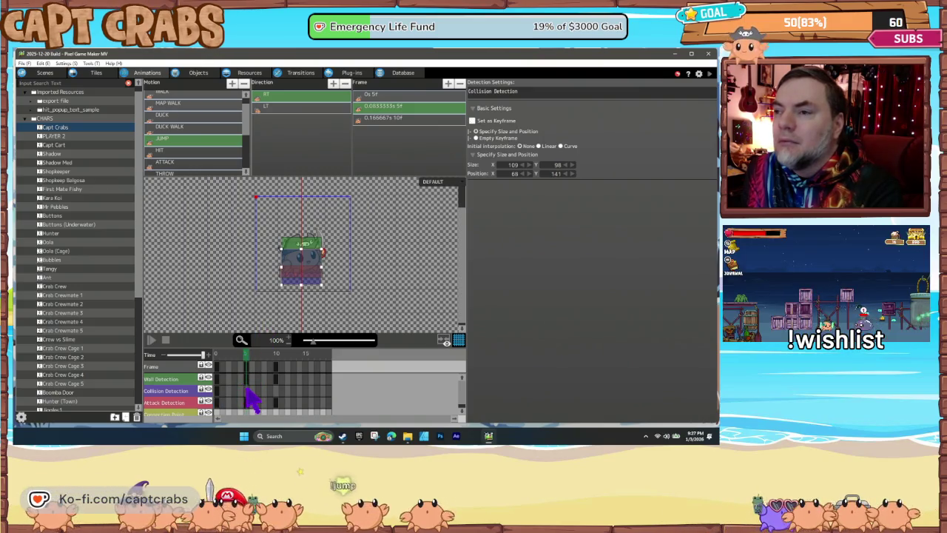
right_click(251, 400)
click(265, 388)
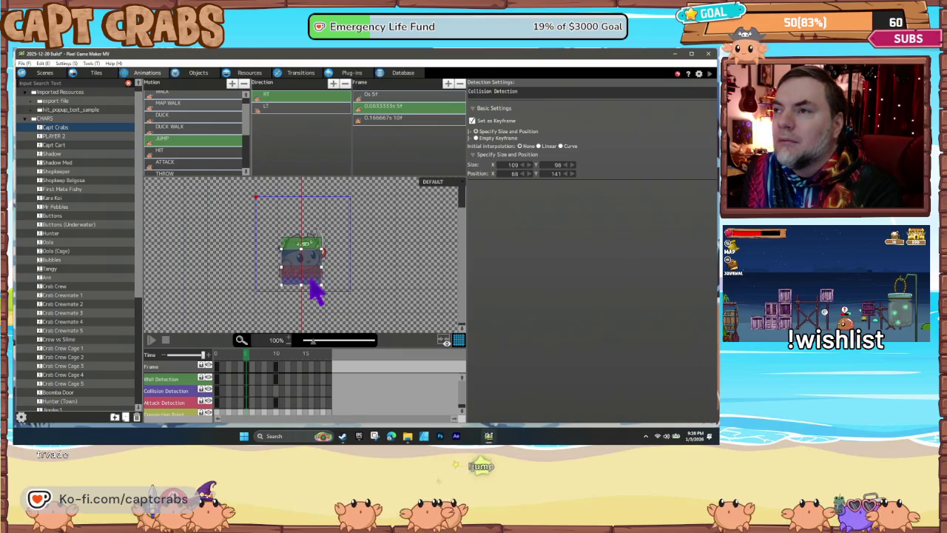
drag(311, 293, 313, 281)
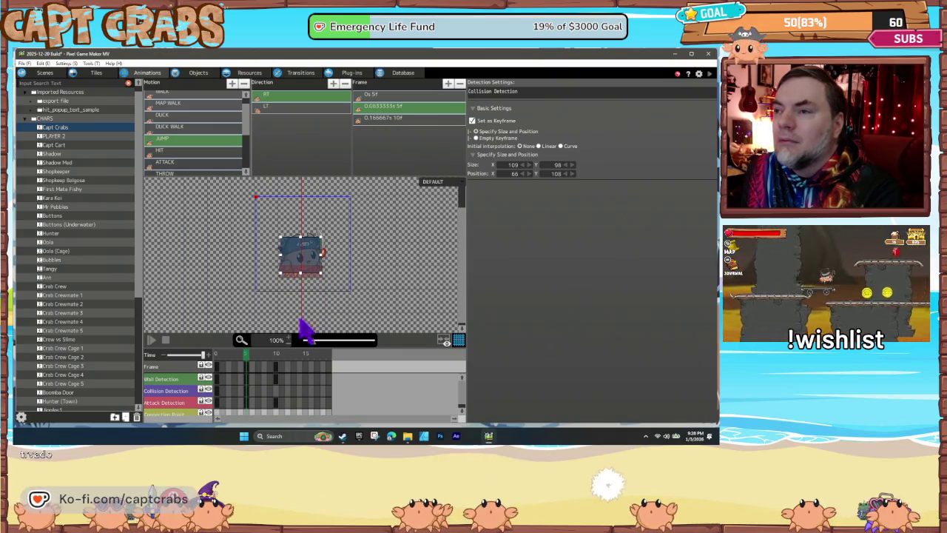
Add a collision keyframe at frame 10, scrub the jump, and return to the state graph
click(276, 391)
right_click(278, 391)
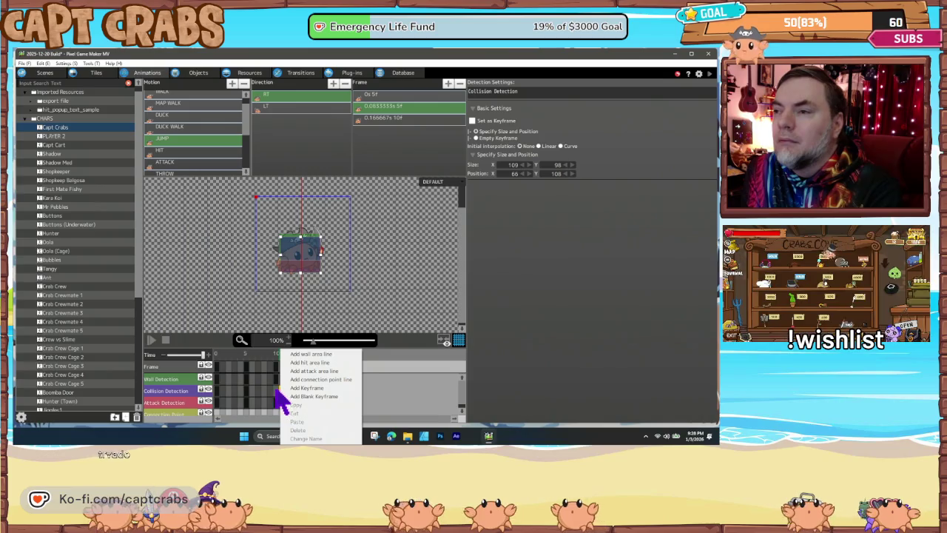
click(287, 389)
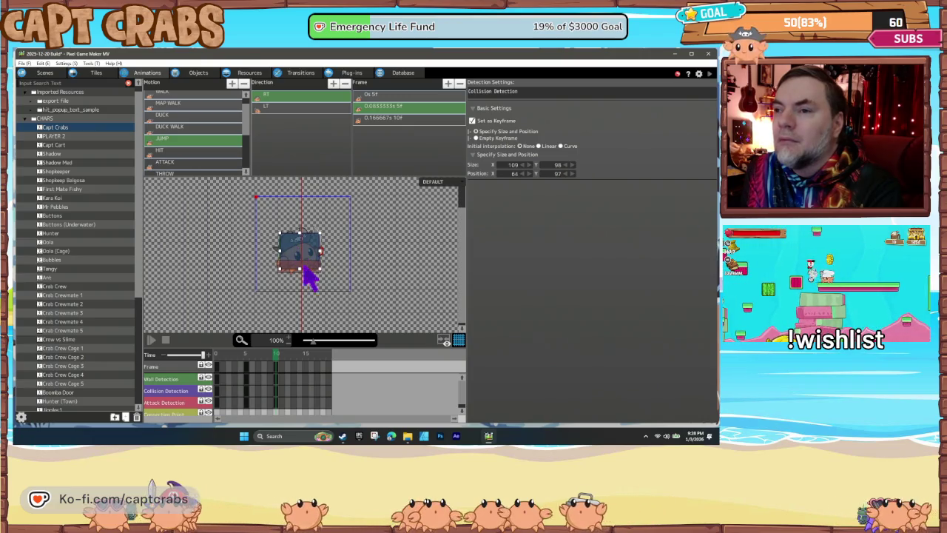
mouse_move(275, 370)
mouse_down()
mouse_move(214, 370)
mouse_move(296, 368)
mouse_up()
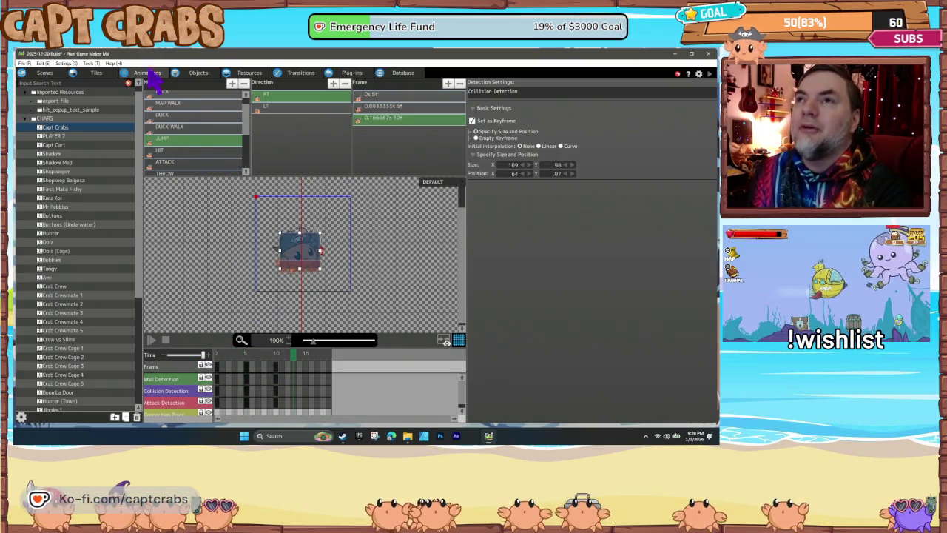
click(197, 73)
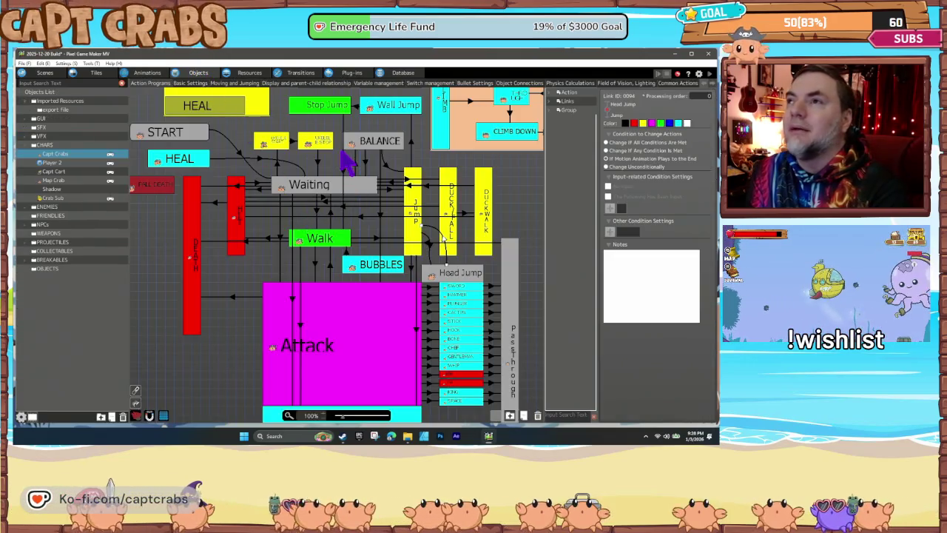
Review the Stop Jump action's motion and its Template Move Settings runtime action unchanged
click(329, 108)
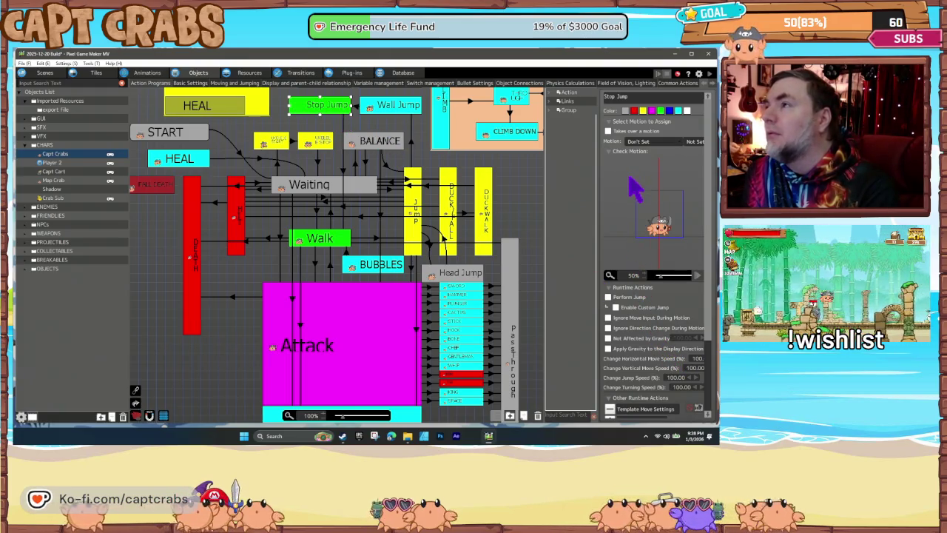
click(667, 146)
click(670, 149)
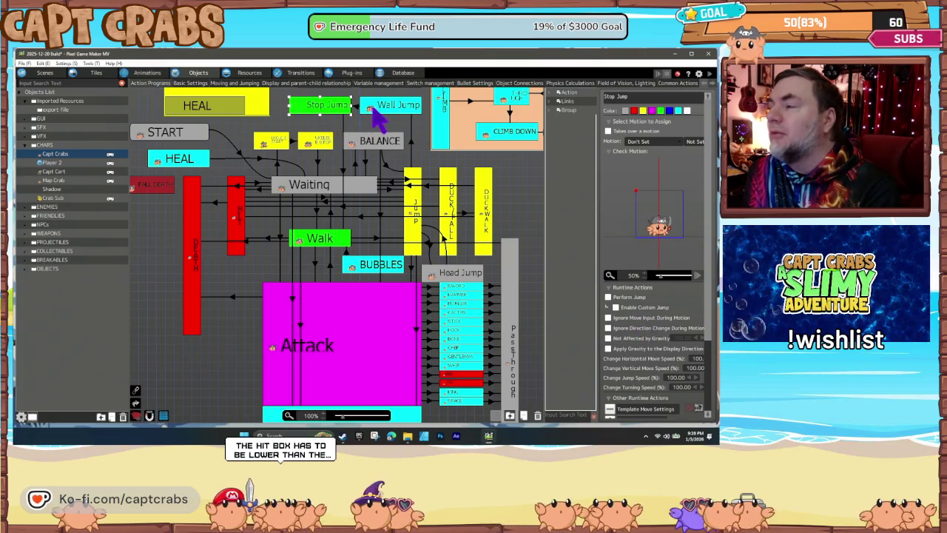
scroll(644, 337, down, 1)
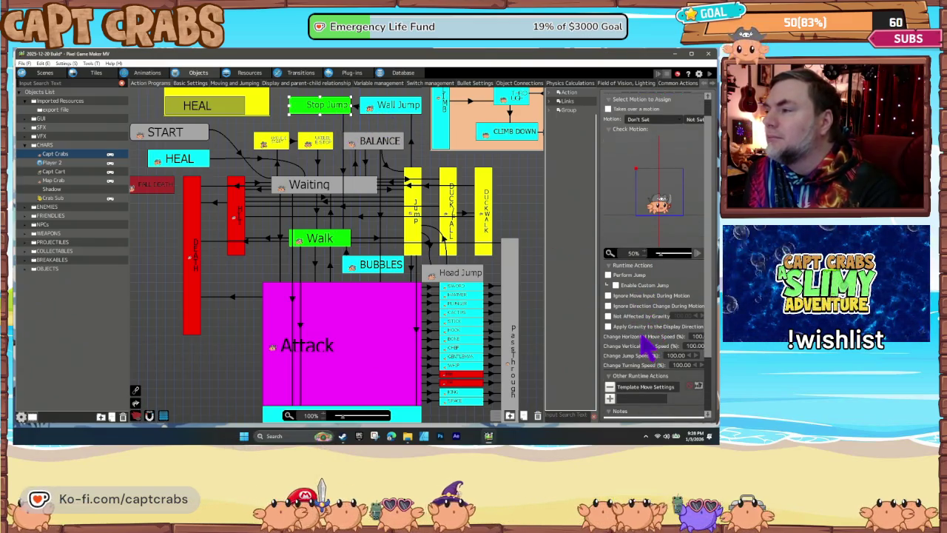
double_click(644, 387)
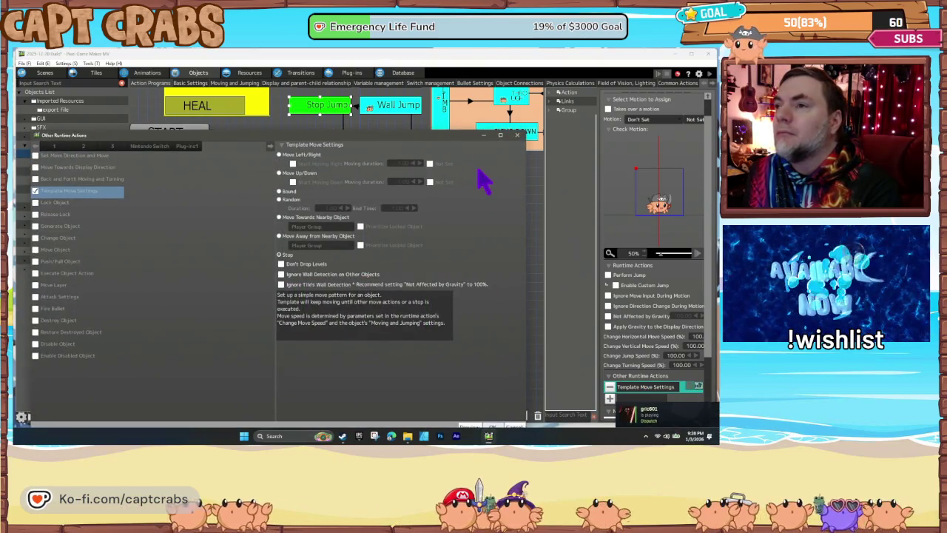
click(517, 135)
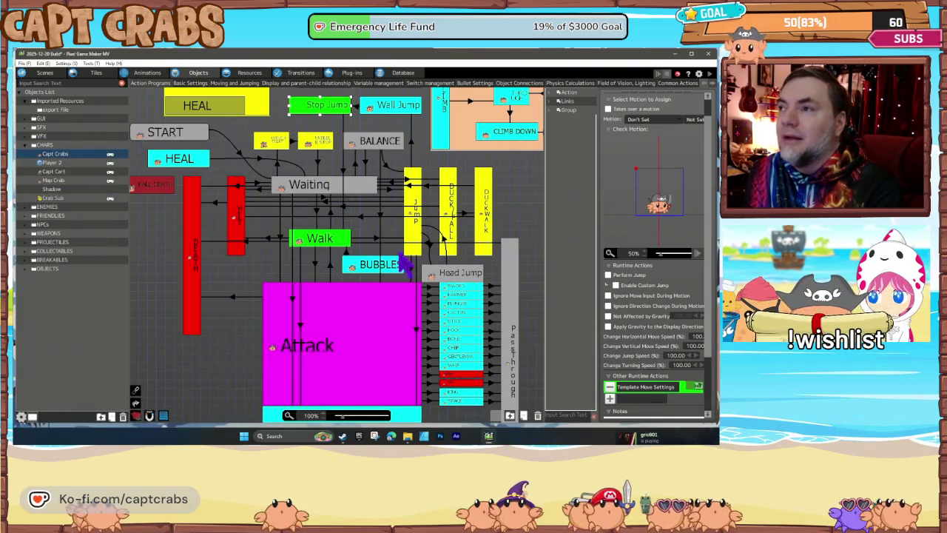
Check the Head Jump link and Head Jump's JUMP motion settings, then start the playtest
click(445, 239)
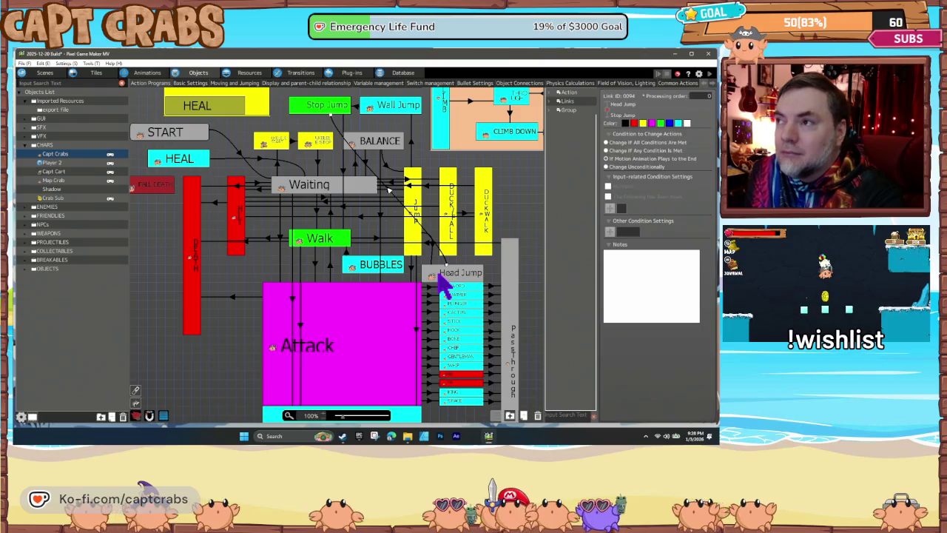
click(441, 272)
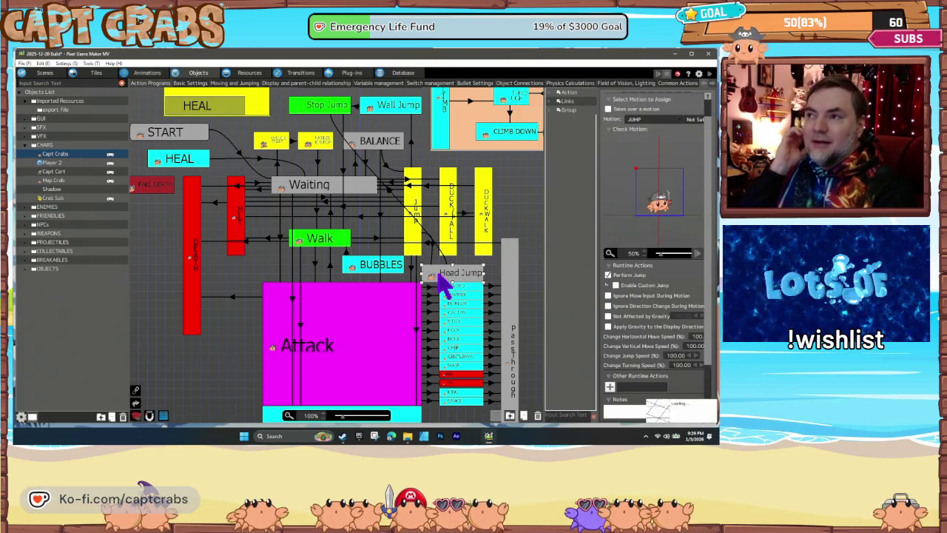
double_click(438, 273)
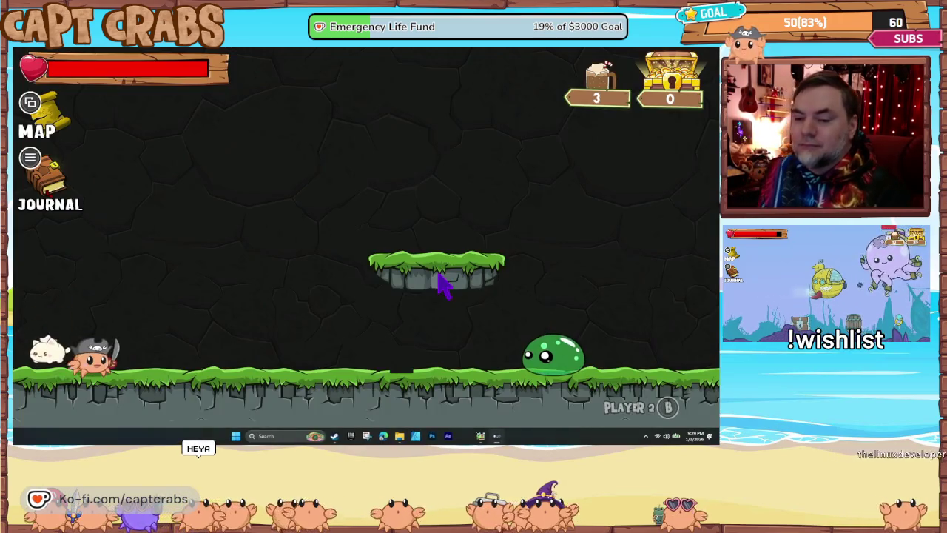
Walk the crab right off the platform and jump onto the slime
key(Right)
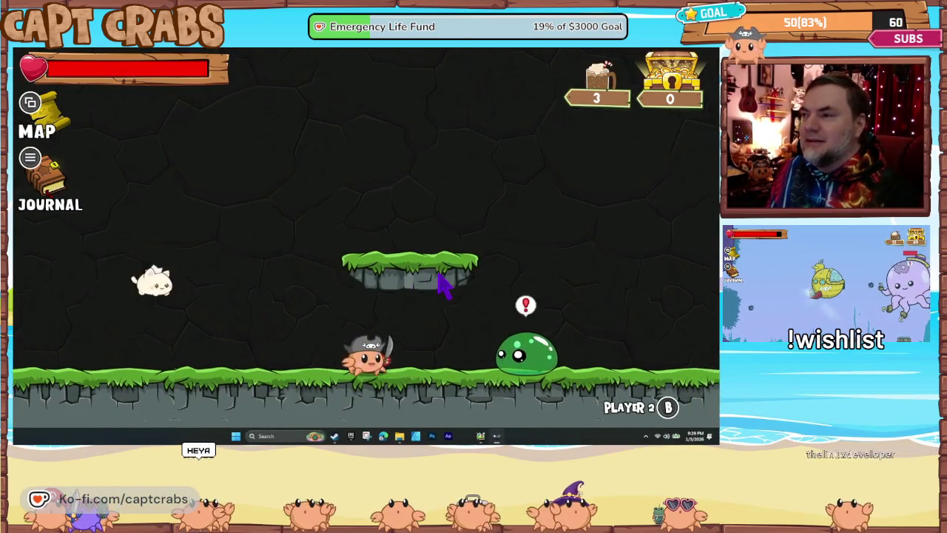
key(space)
key(Right)
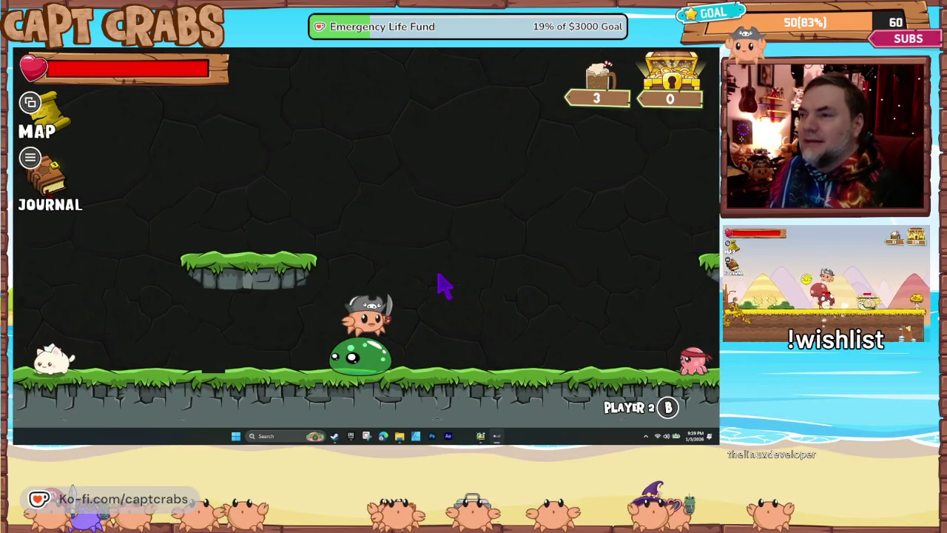
key(space)
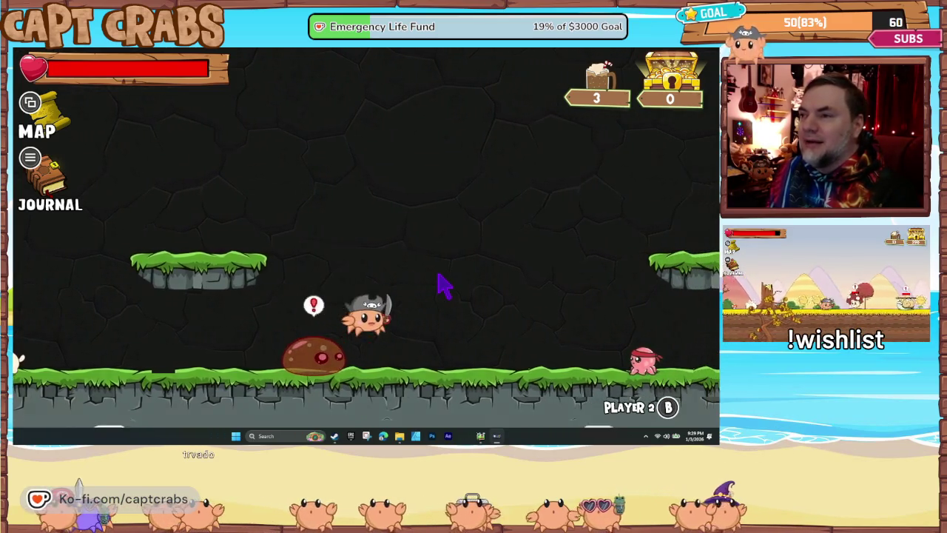
Exit the playtest through the journal's Options page Exit Game entry
key(Escape)
key(q)
key(Down)
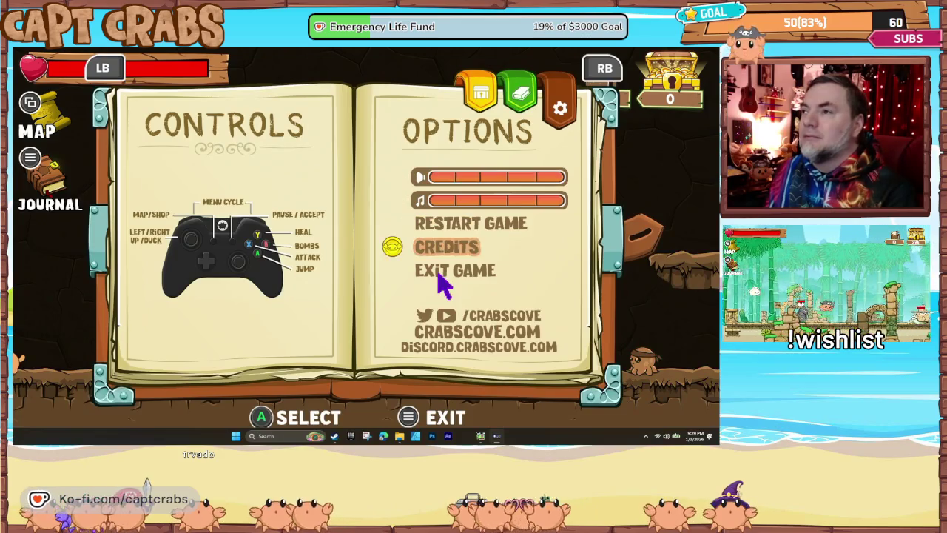
key(Down)
key(Return)
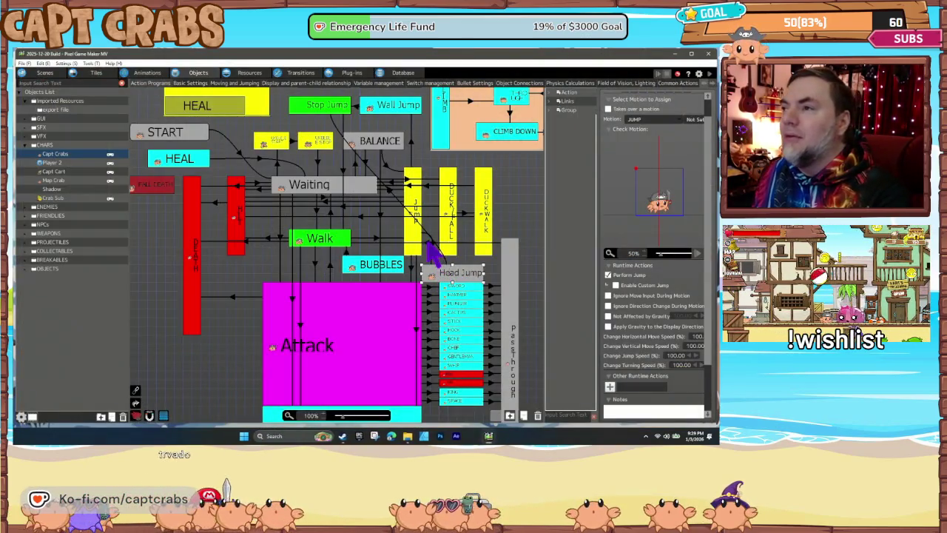
Copy the Head Jump link from the Capt Crabs state graph
click(433, 252)
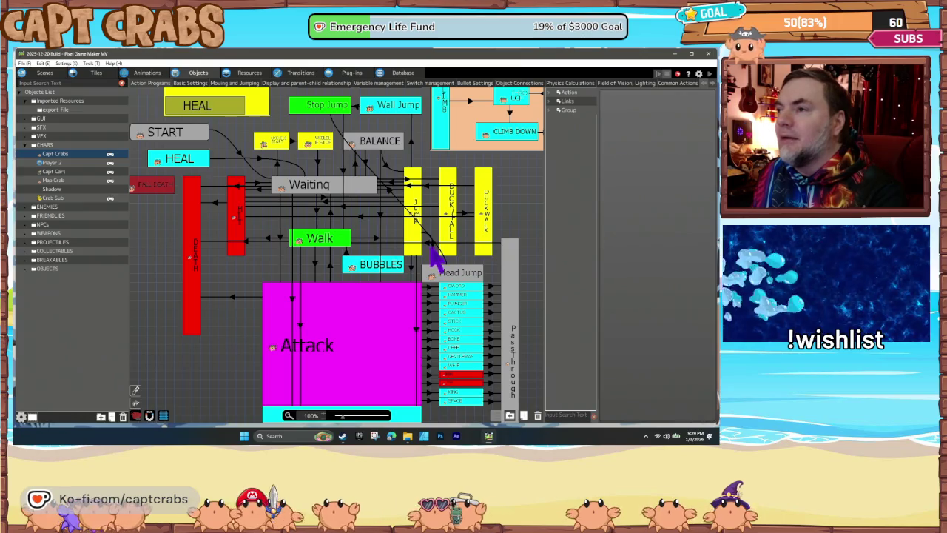
click(431, 246)
right_click(433, 247)
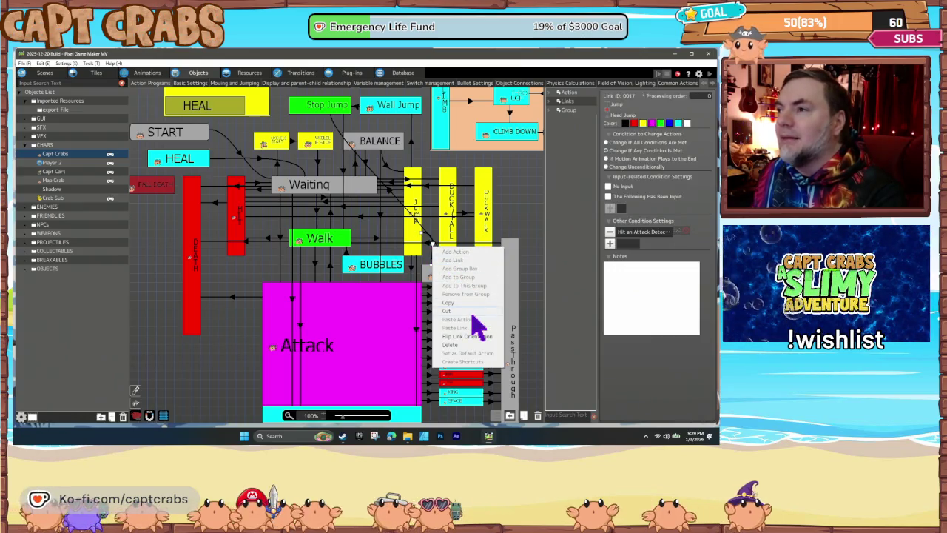
click(458, 303)
Paste the copied link onto the Stop Jump state and launch another playtest
click(323, 108)
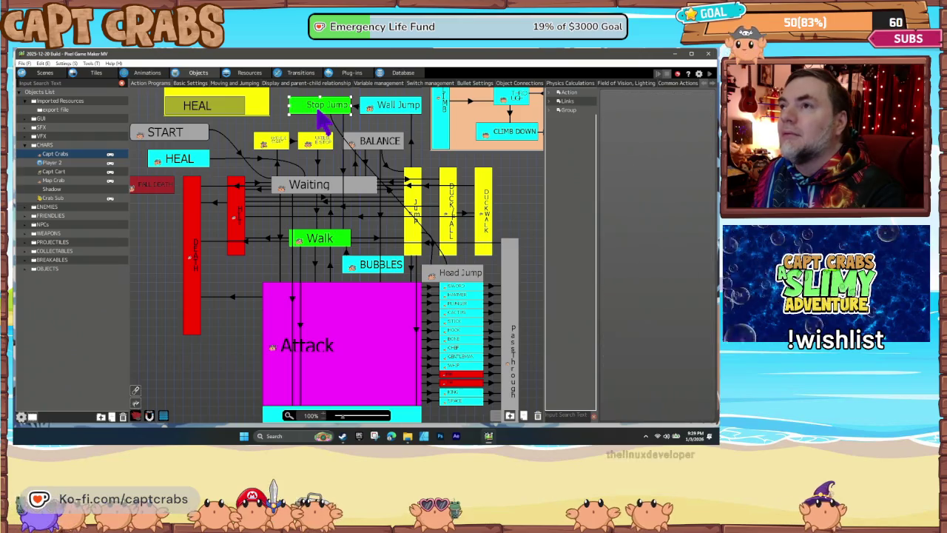
right_click(324, 111)
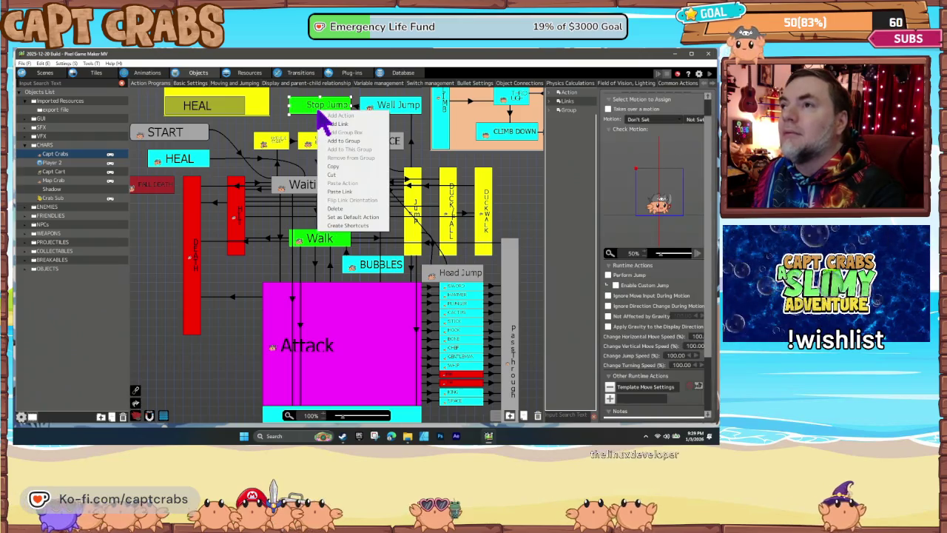
click(348, 192)
click(441, 278)
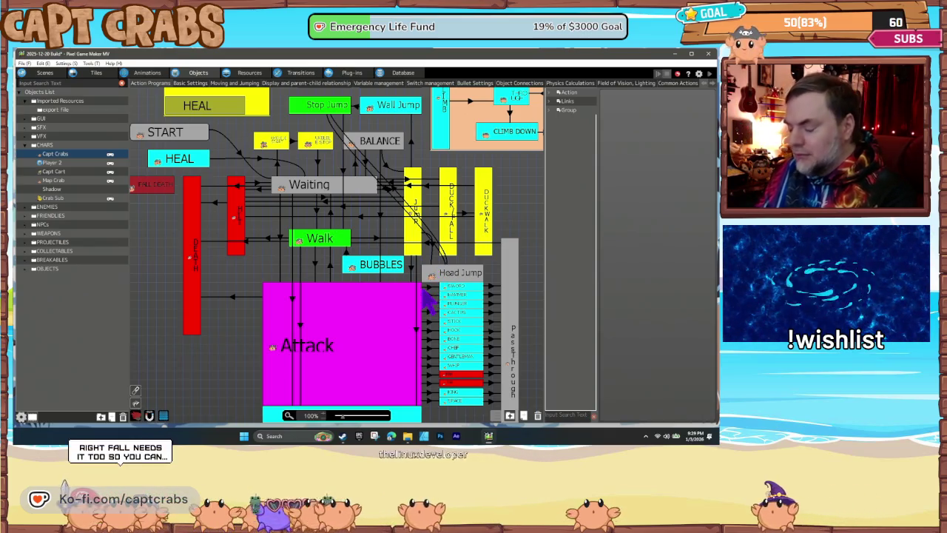
click(421, 289)
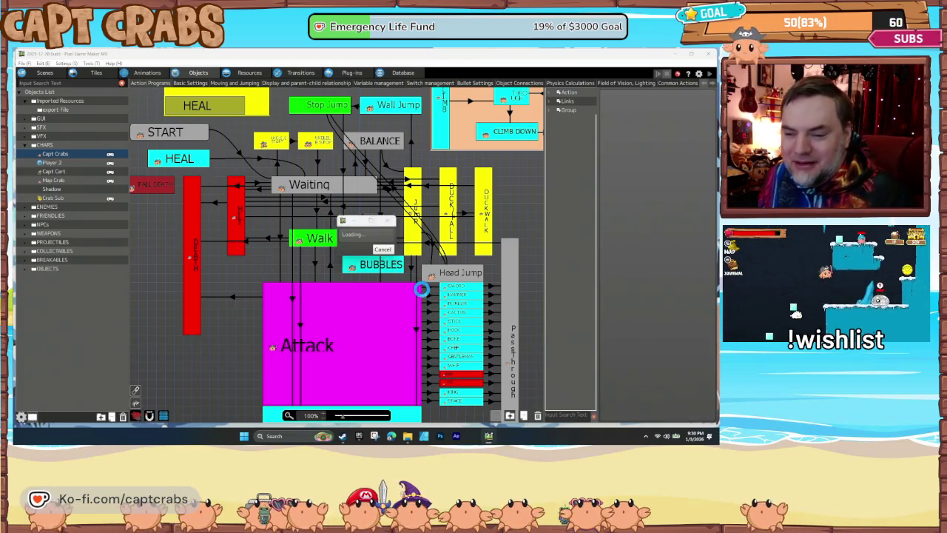
Jump the crab onto the green slime repeatedly, bouncing between slime and platform
key(Right)
key(space)
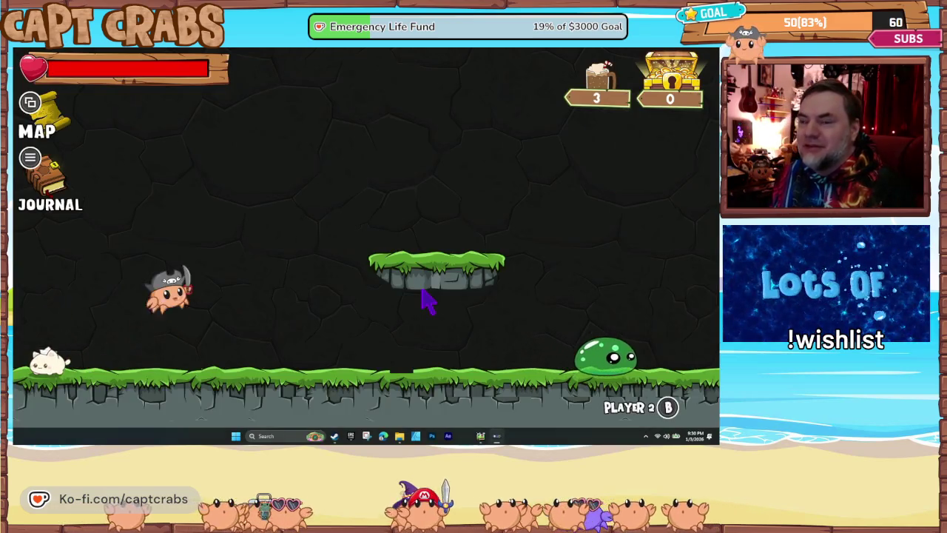
key(Right)
key(space)
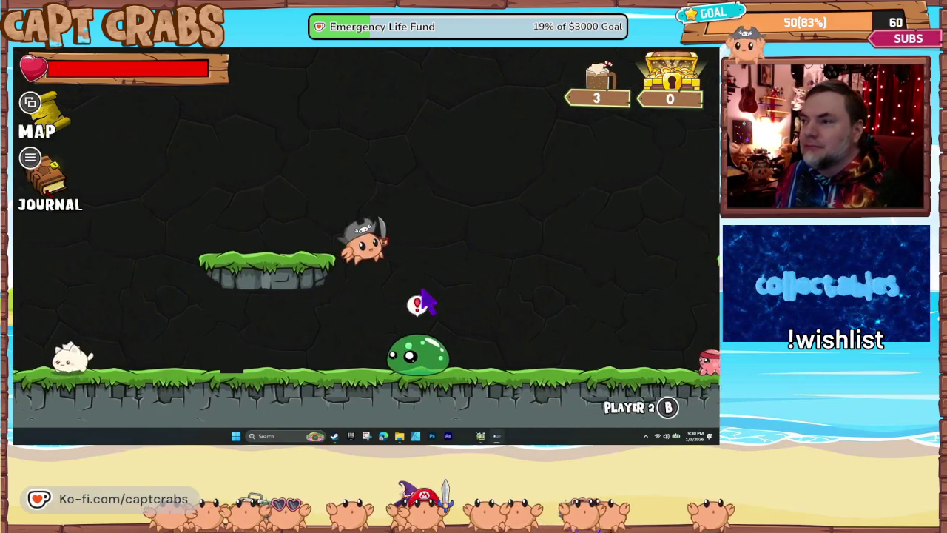
key(Left)
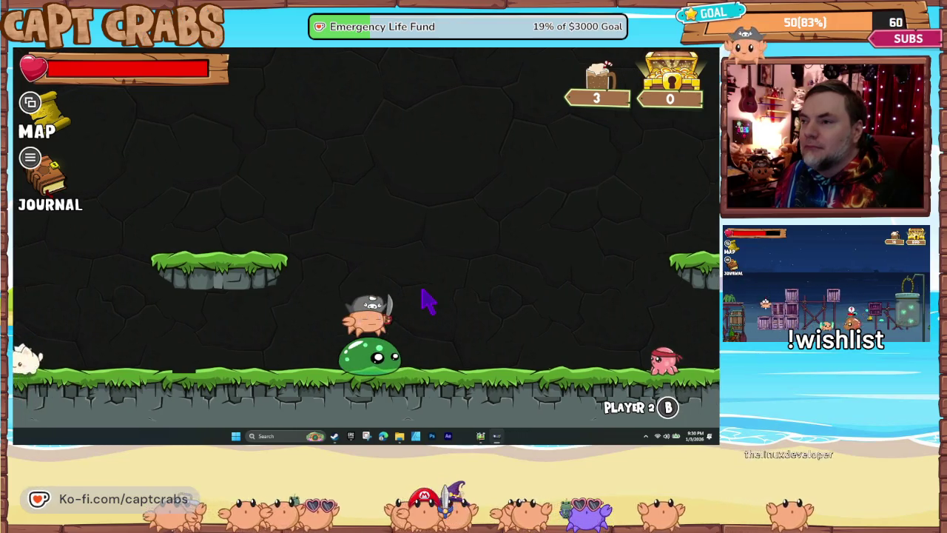
key(space)
key(Left)
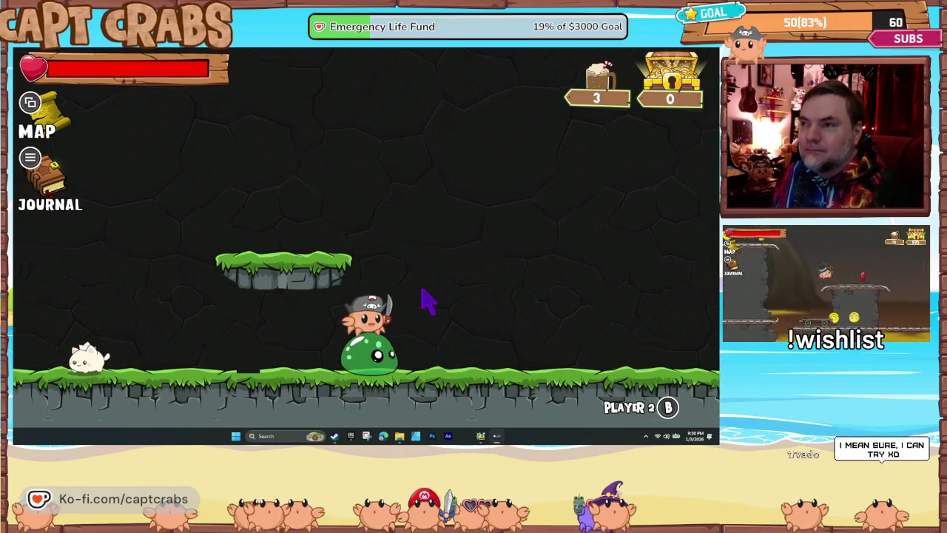
key(space)
key(Left)
key(Right)
key(space)
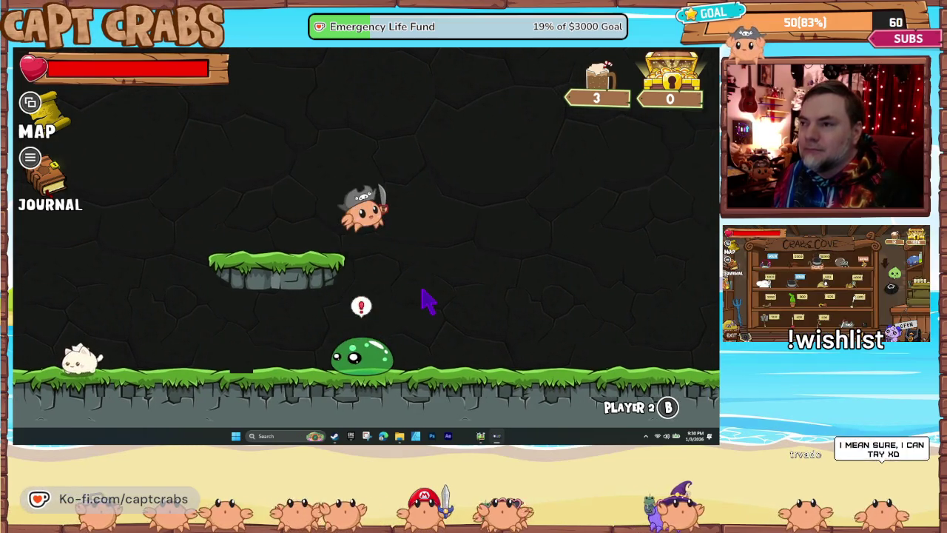
key(space)
key(Right)
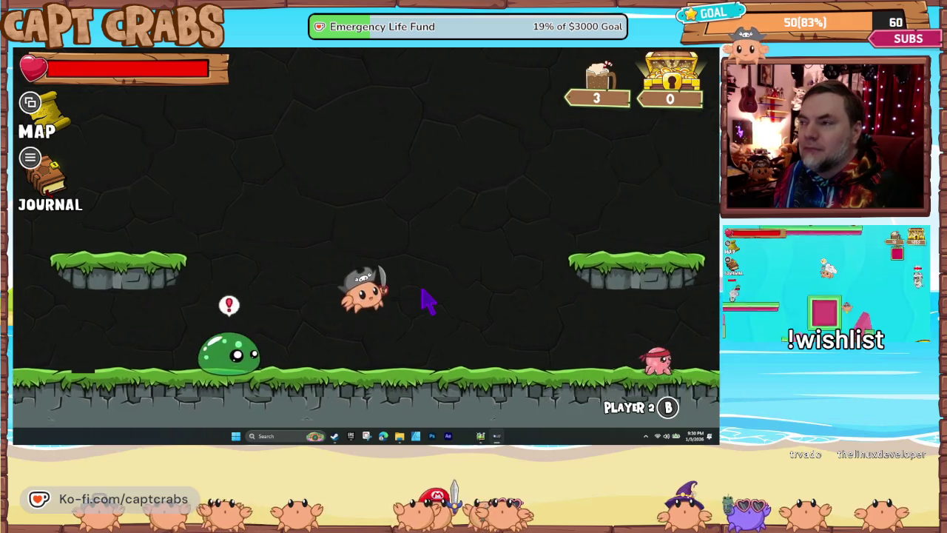
key(space)
key(Left)
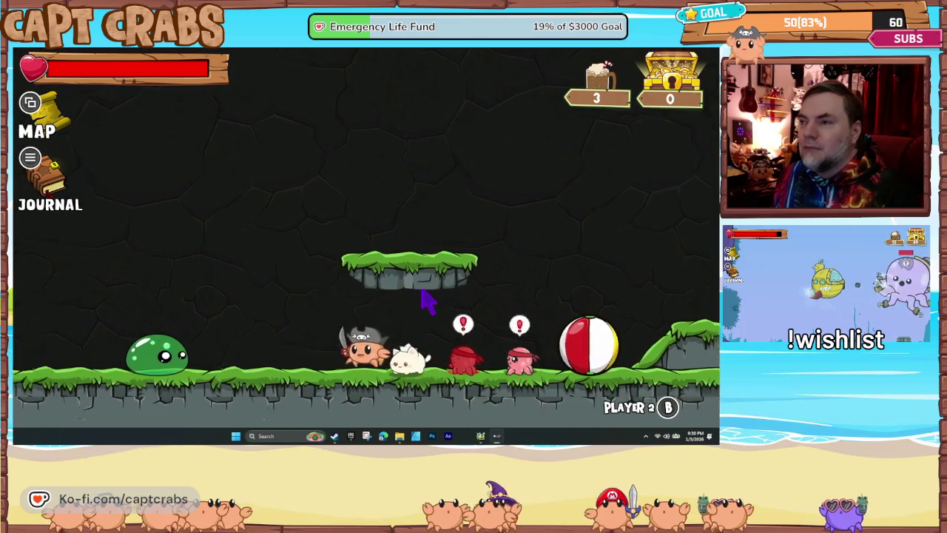
Leave the playtest through the journal's Options page Exit Game entry
key(Escape)
key(Right)
key(Down)
key(Escape)
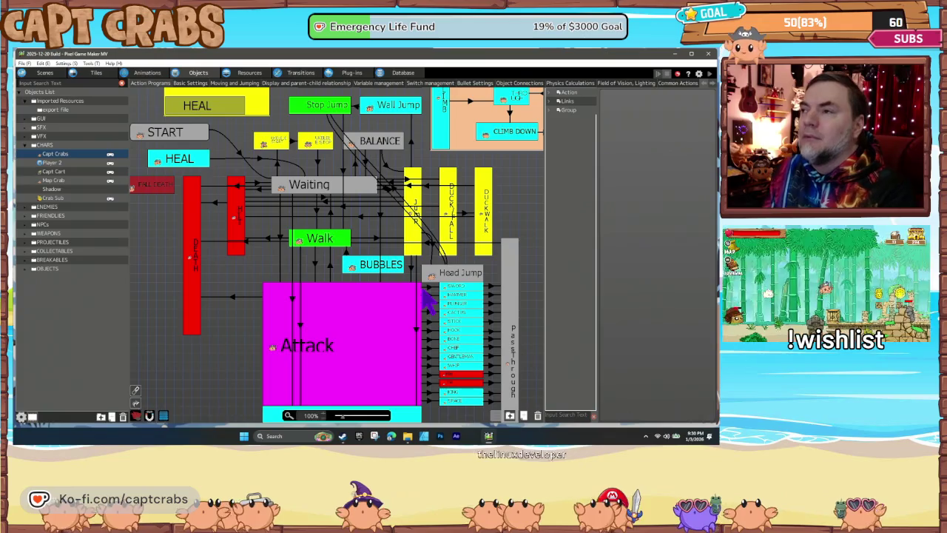
Tick Perform Jump on the Head Jump state and compare with the red hit state's settings
click(450, 276)
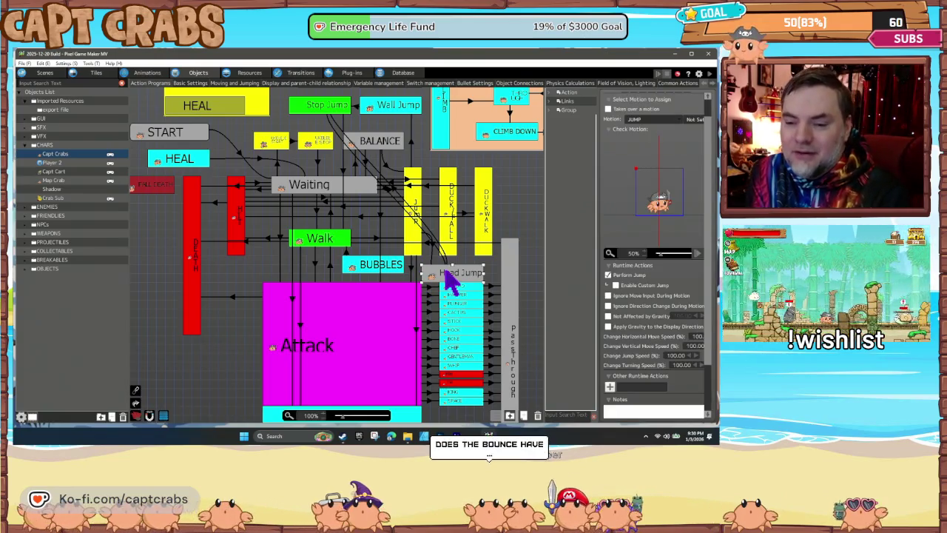
click(608, 275)
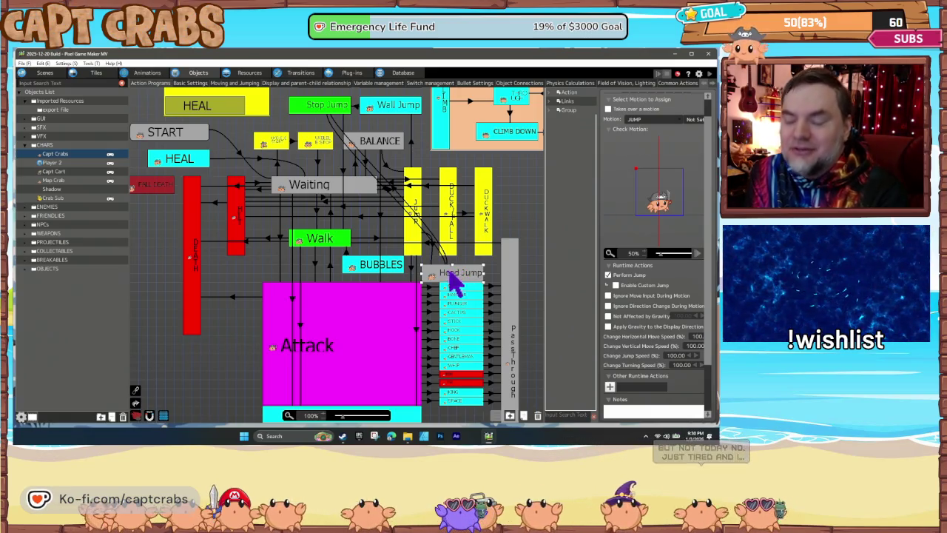
click(241, 213)
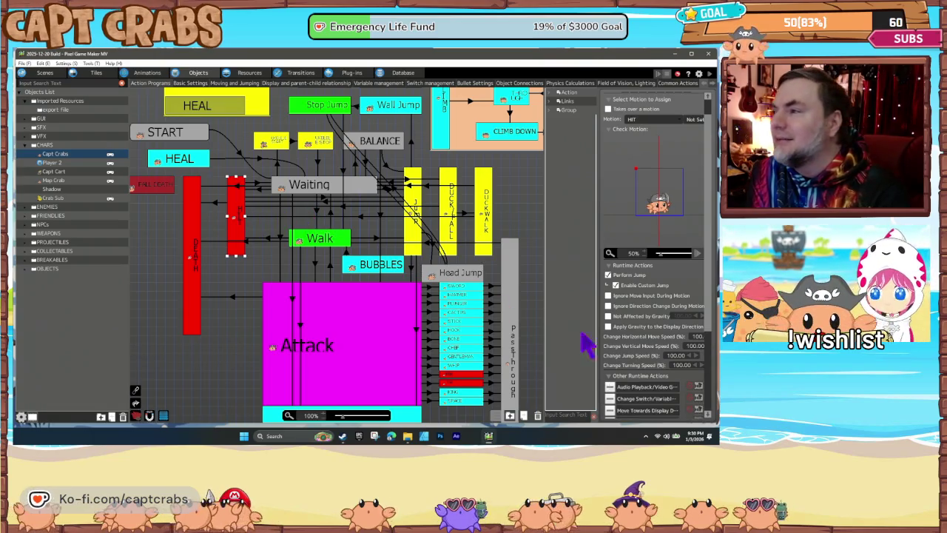
Scroll the hit state's settings and expand ENEMIES in the Objects List
scroll(626, 344, down, 1)
scroll(637, 344, down, 2)
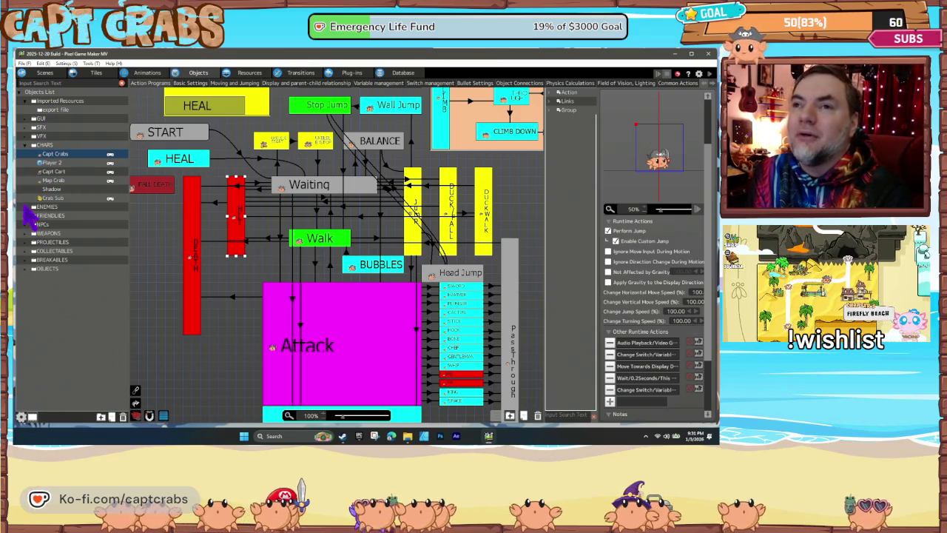
click(29, 207)
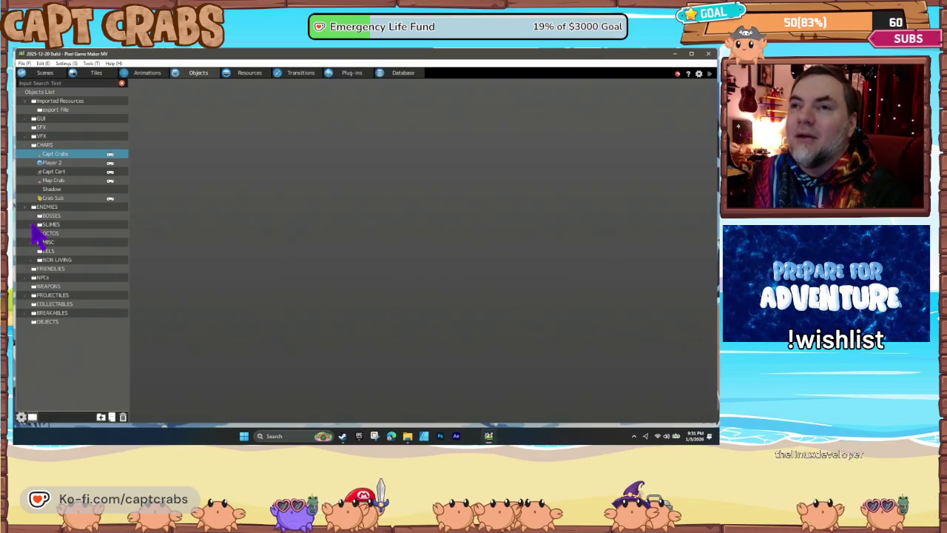
Open Slime (Green) under SLIMES, check its WALK state actions, then reselect Capt Crabs
click(35, 225)
click(71, 251)
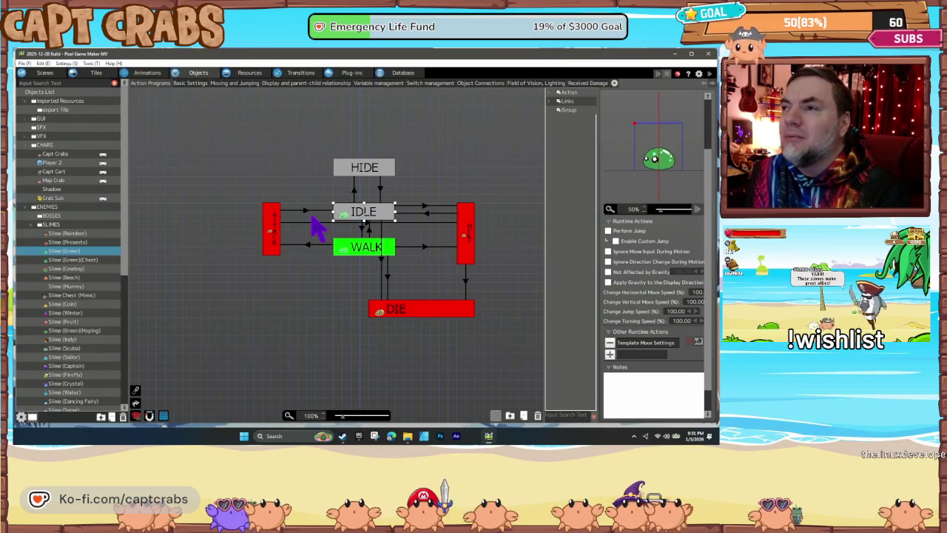
click(363, 247)
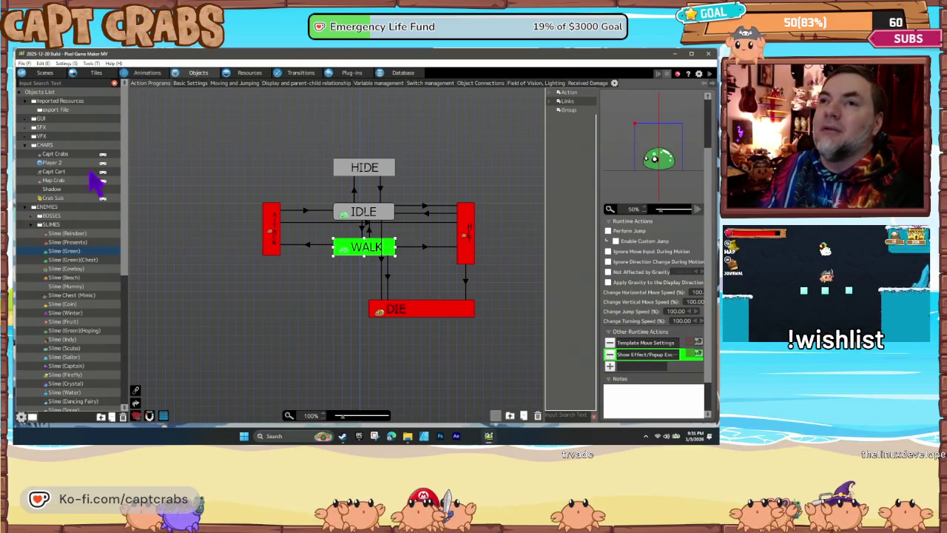
click(65, 155)
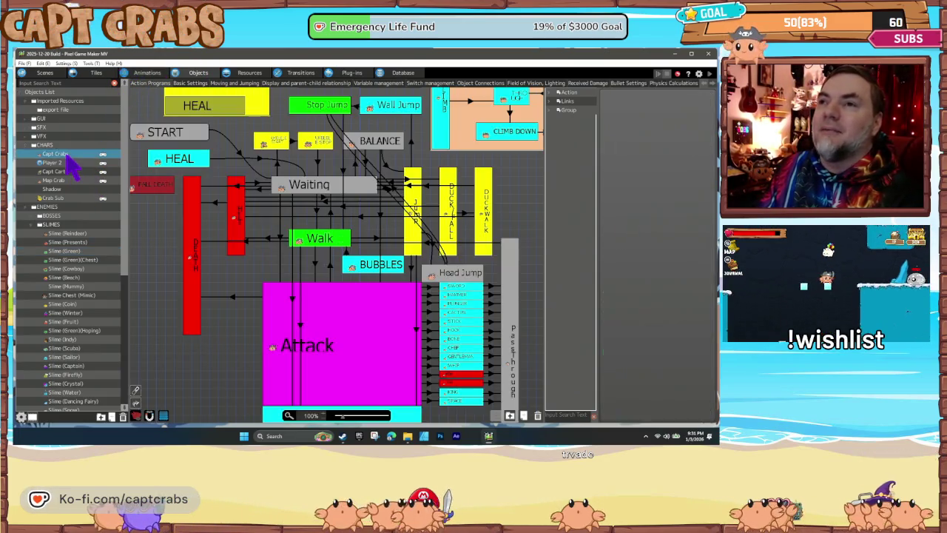
Add a Show Effect/Popup runtime action to the Head Jump state
click(444, 275)
click(642, 345)
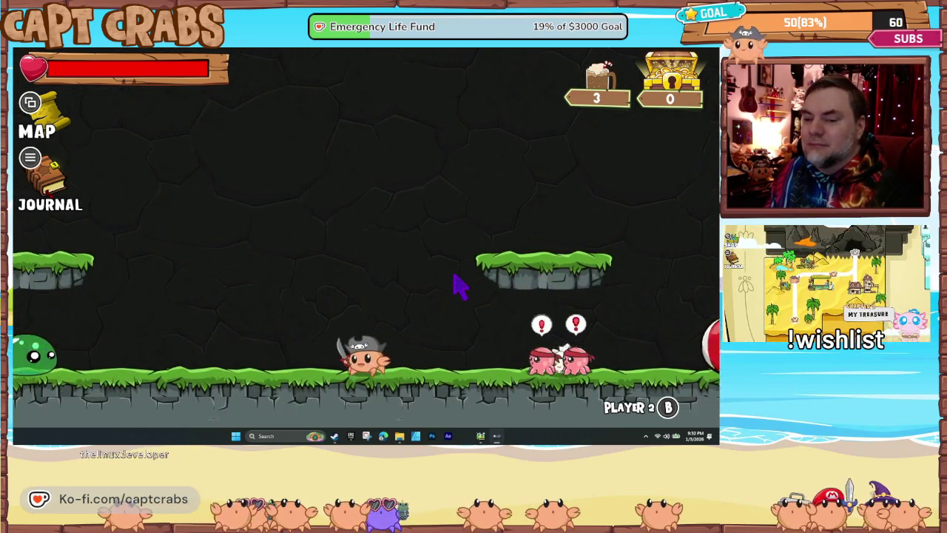
End the playtest with Exit Game from the journal's Options page
key(Escape)
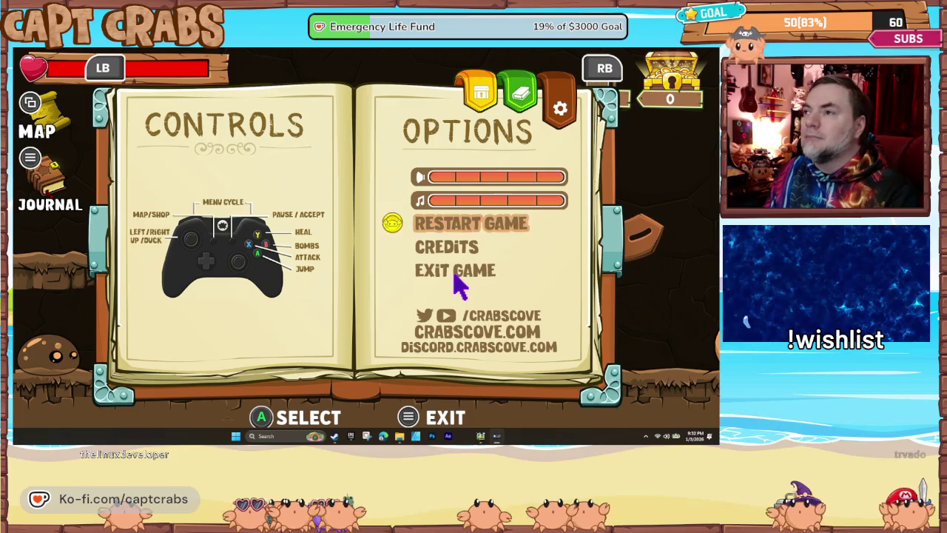
click(455, 274)
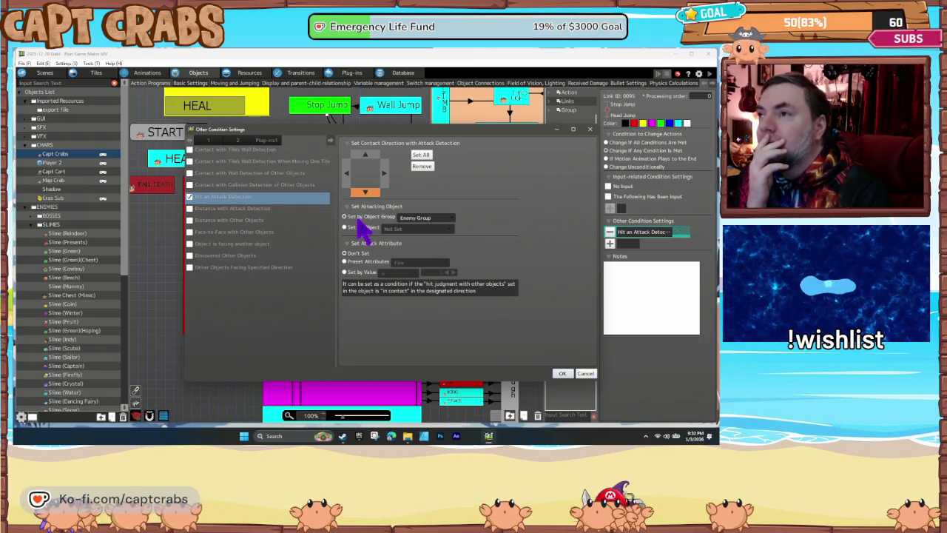
Keep Enemy Group as the attacking group, require downward contact, and confirm the hit condition
click(422, 219)
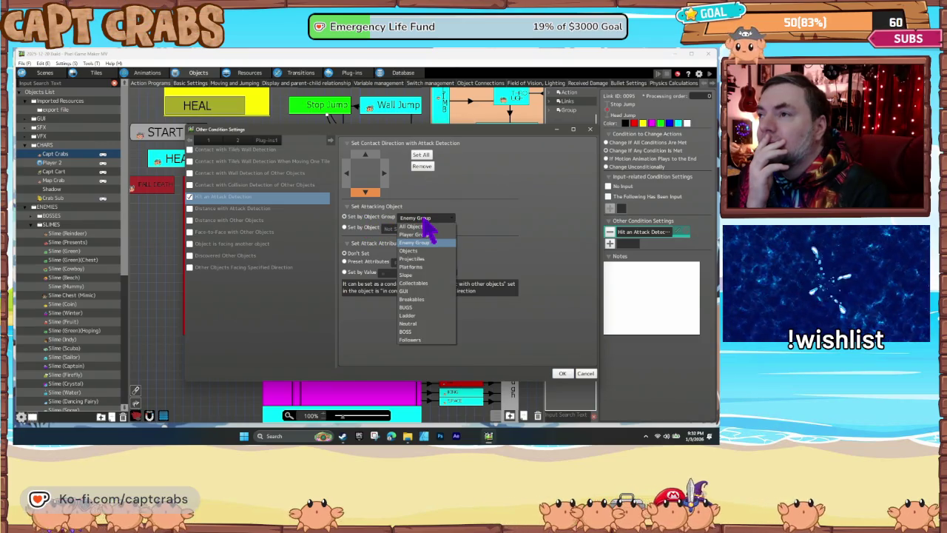
click(424, 220)
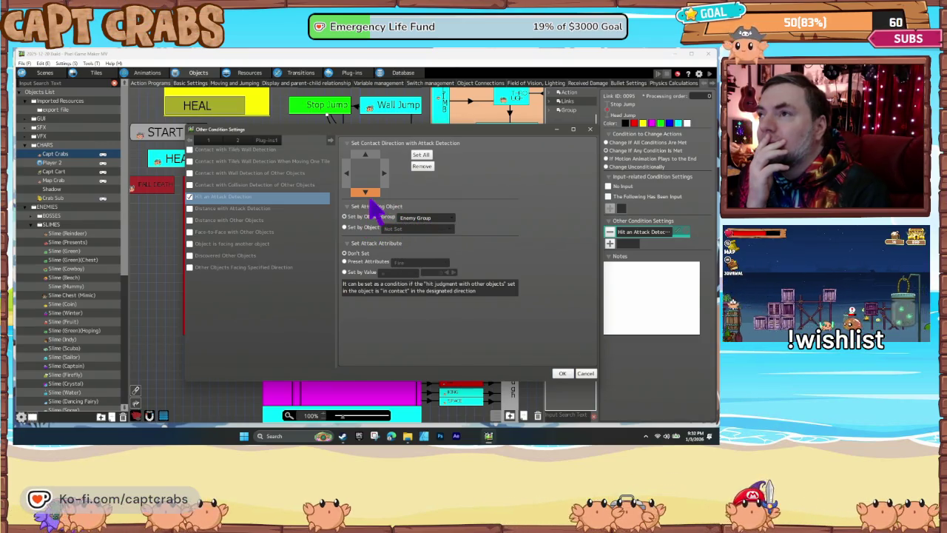
click(365, 192)
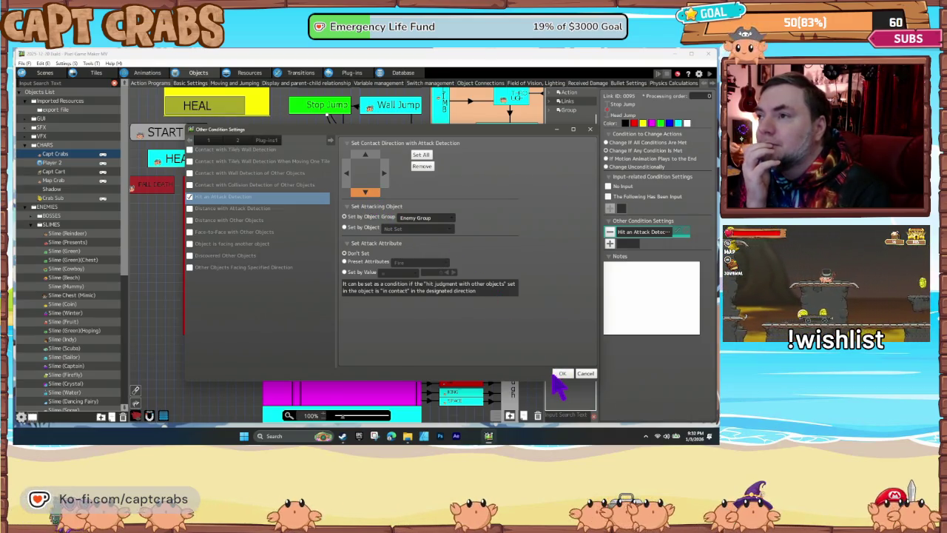
click(560, 373)
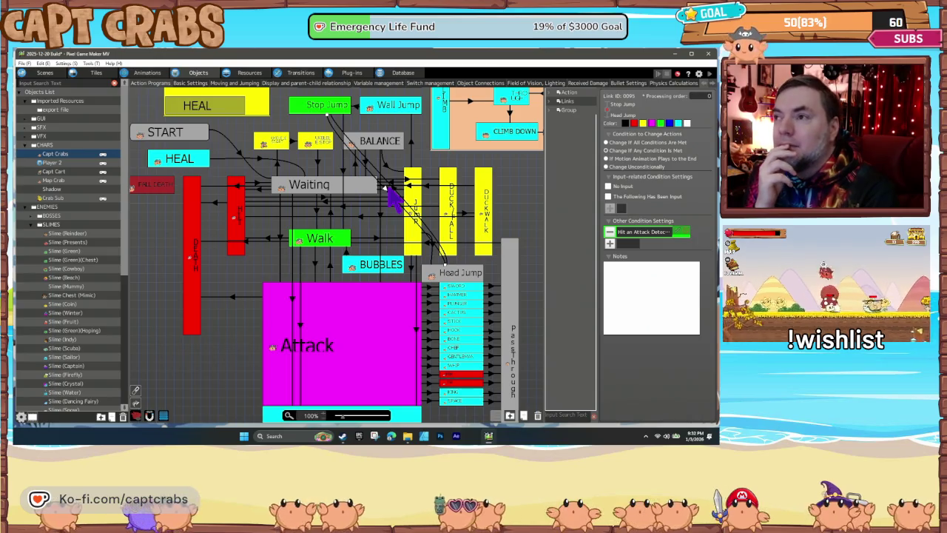
Colour the Head Jump state red and move its node slightly upward in the graph
click(448, 274)
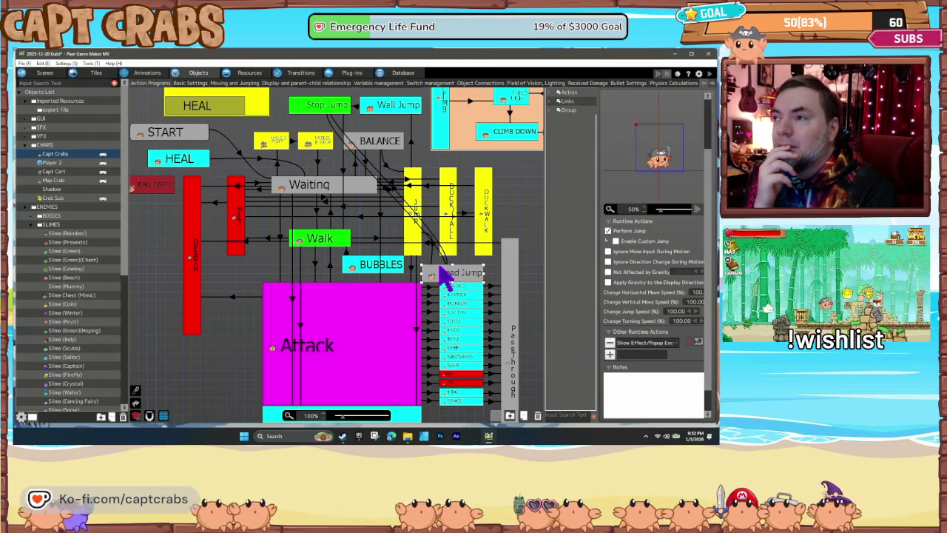
click(447, 267)
click(447, 268)
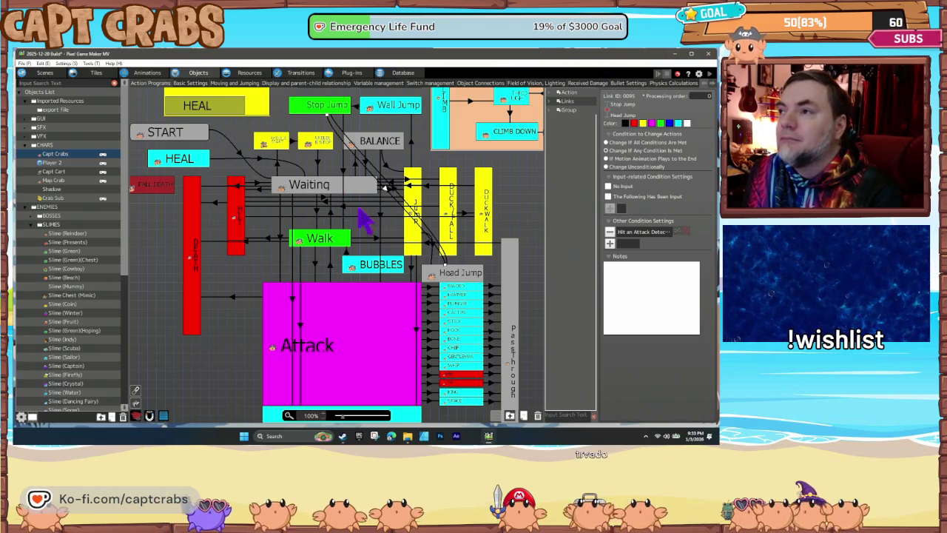
click(433, 276)
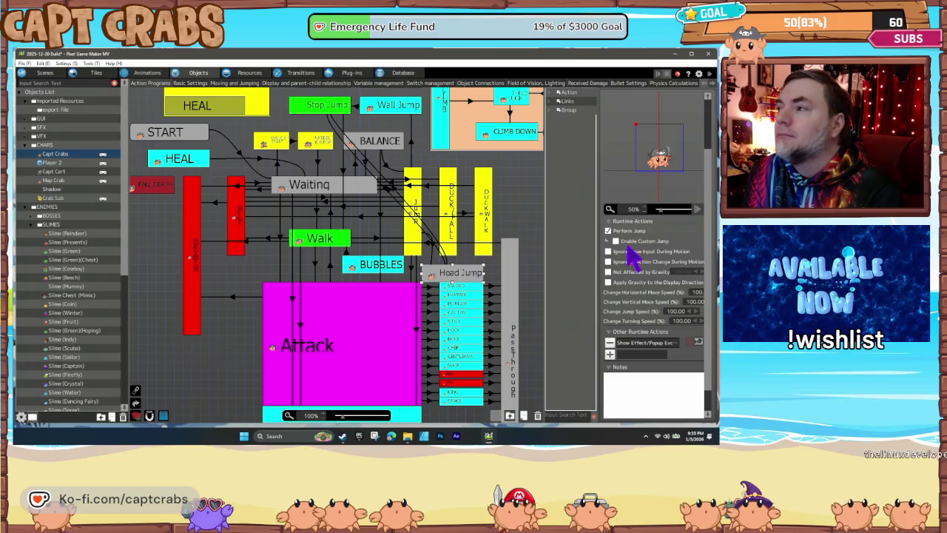
scroll(631, 255, up, 3)
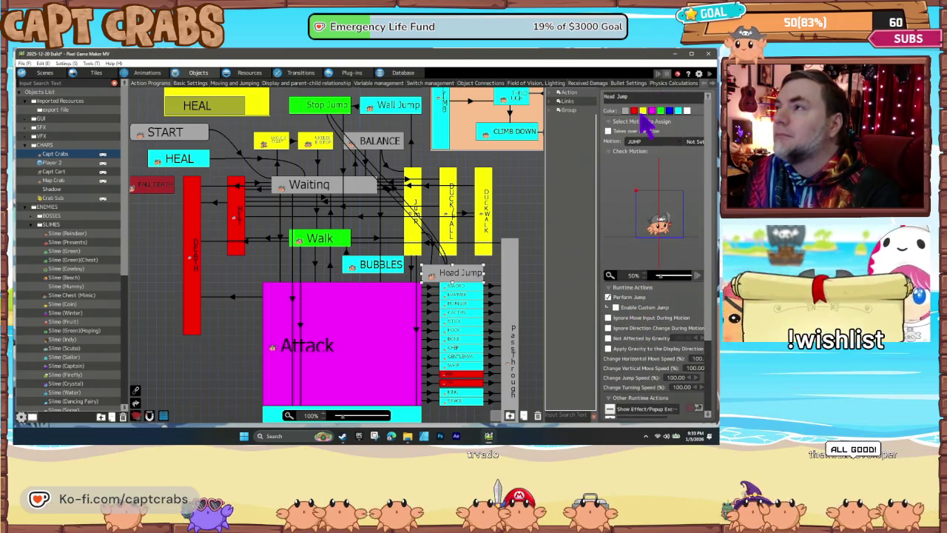
click(635, 112)
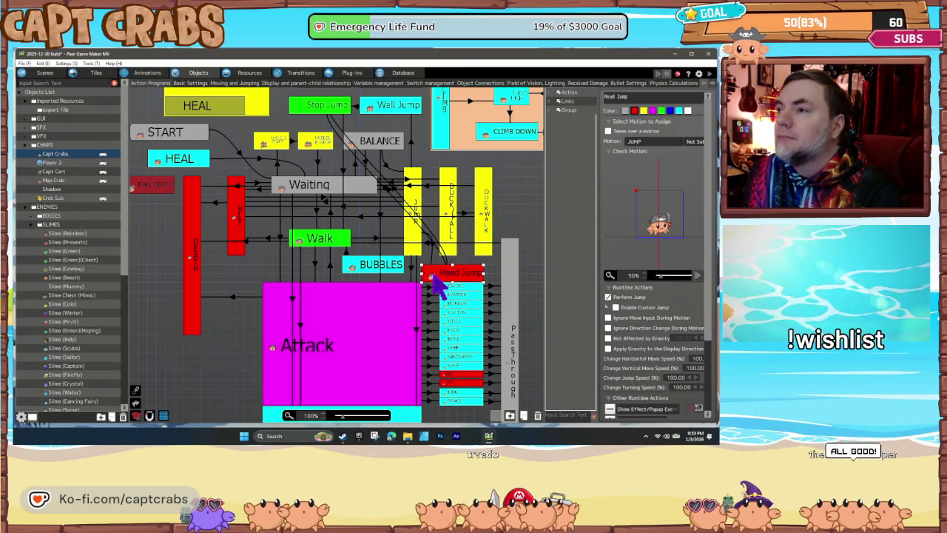
drag(444, 276, 444, 267)
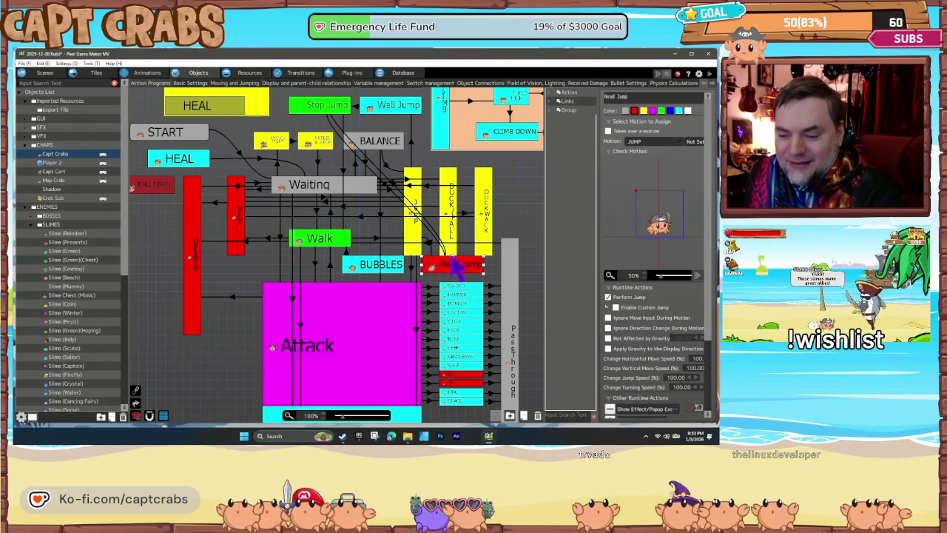
Inspect the Jump to Head Jump link's downward Enemy Group hit condition and cancel without changes
click(433, 245)
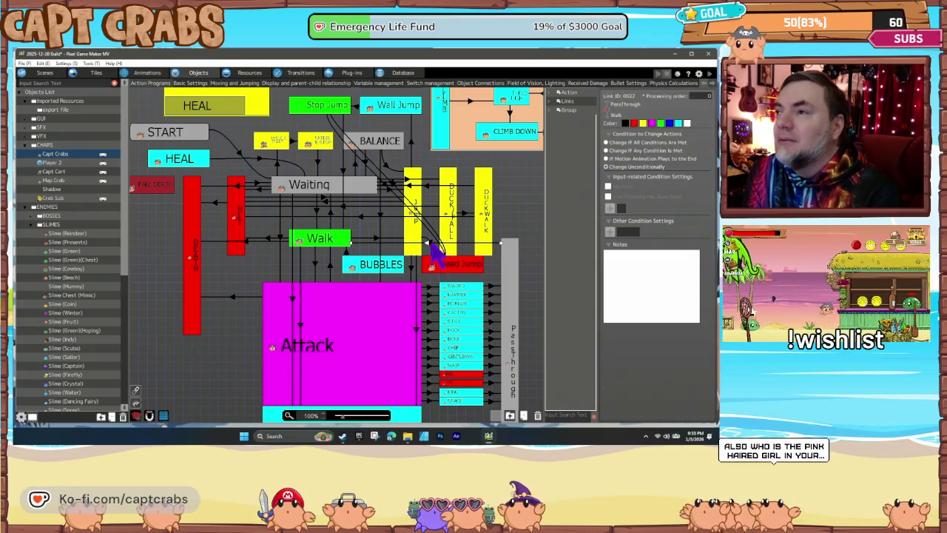
click(434, 248)
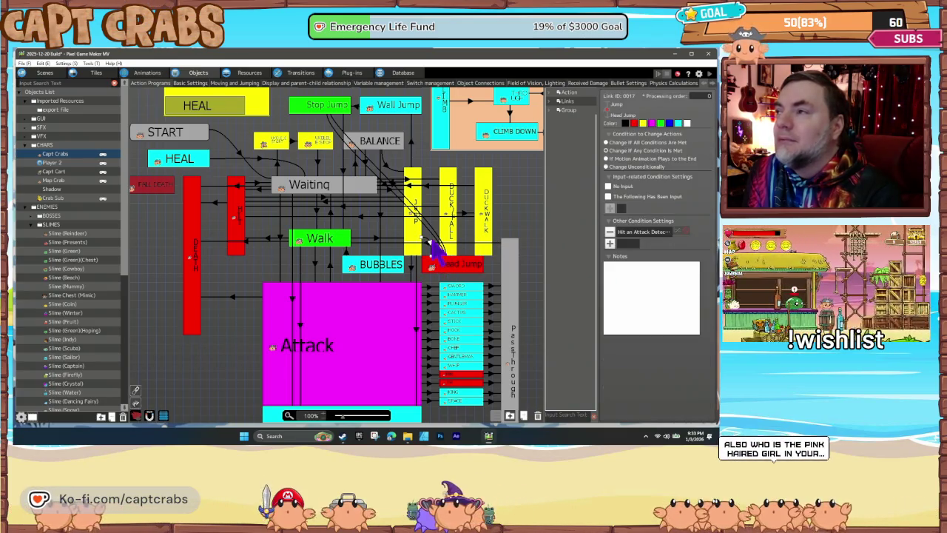
double_click(644, 232)
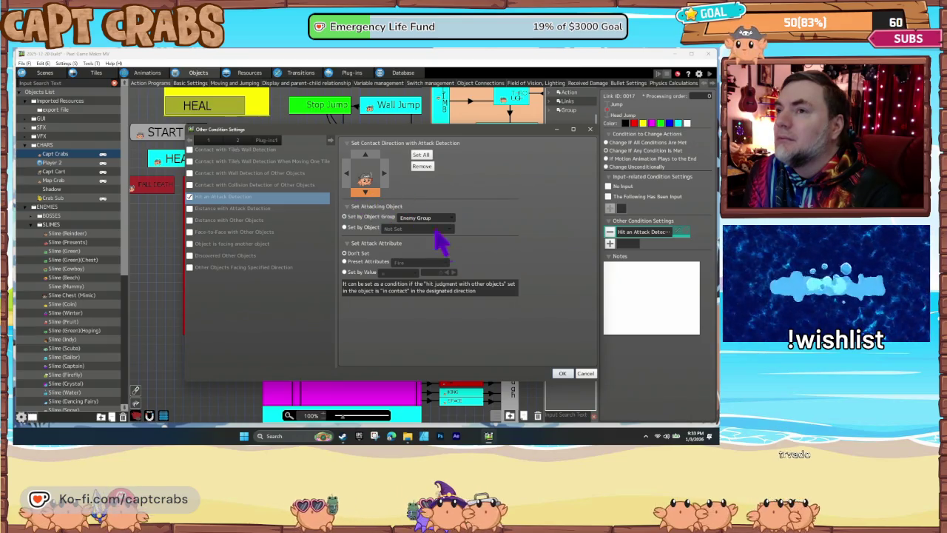
click(586, 373)
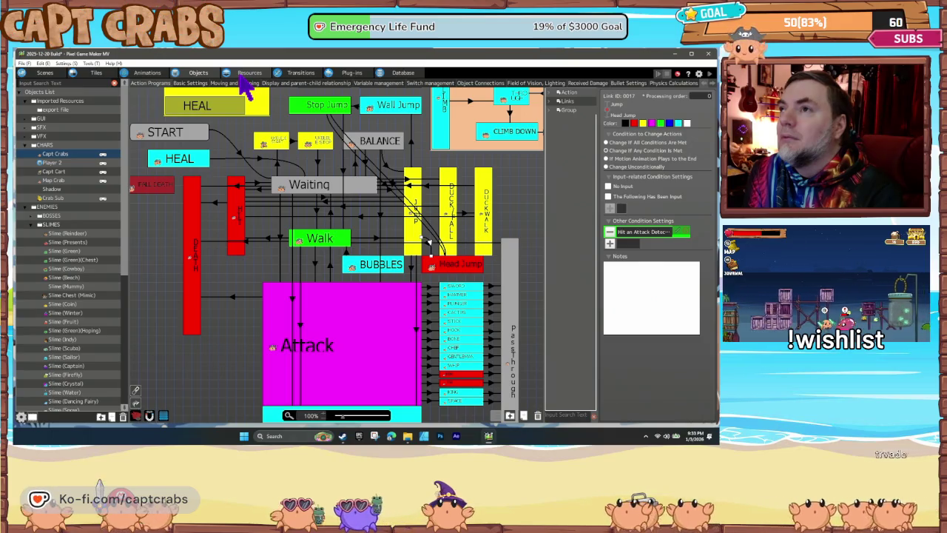
Assign the JUMP motion to the Stop Jump state, then deselect it
click(391, 104)
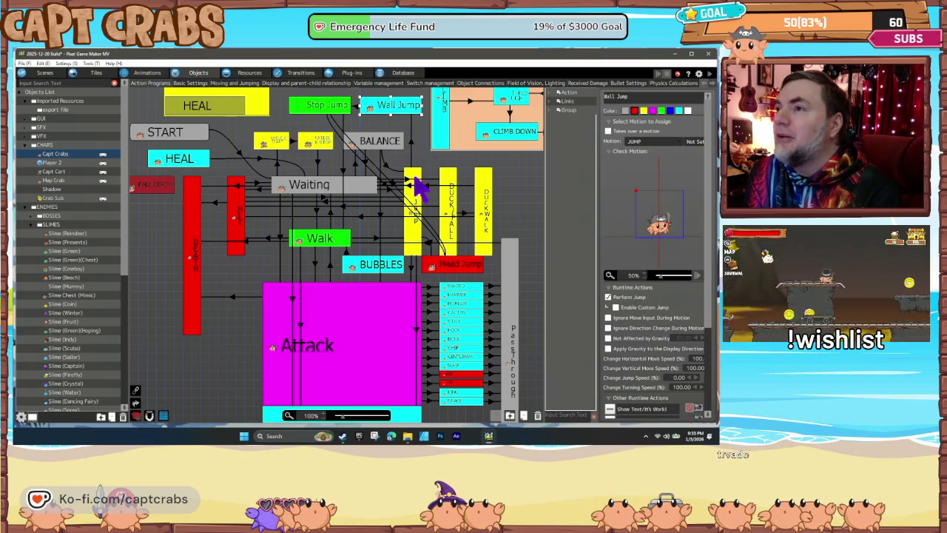
click(330, 111)
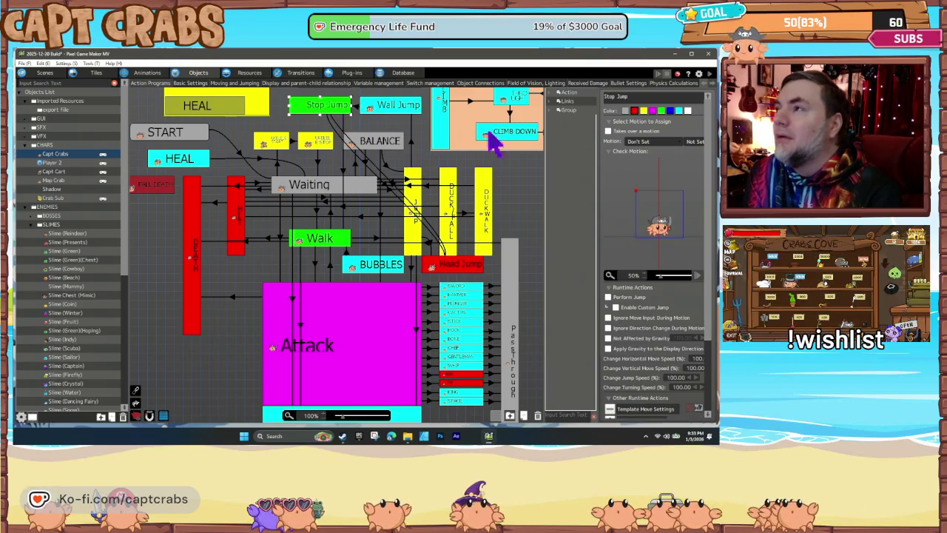
click(641, 144)
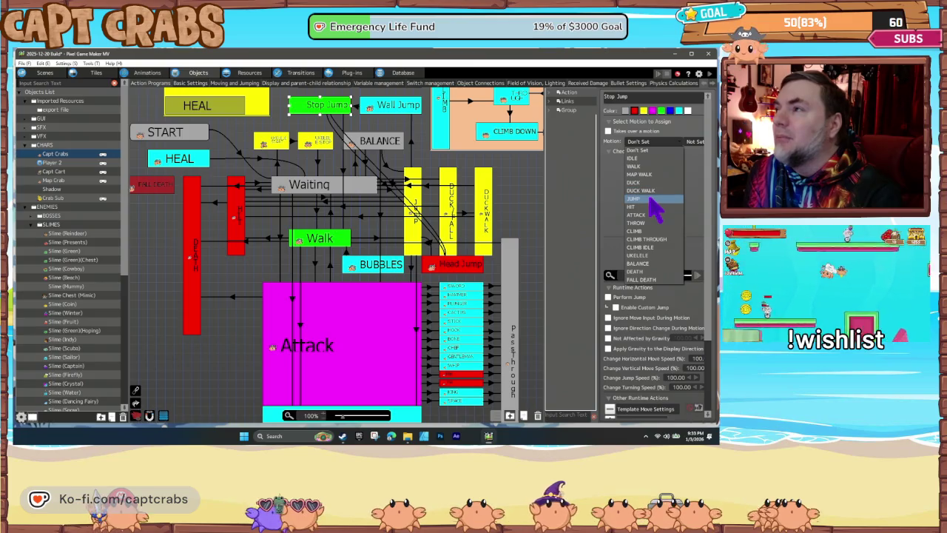
click(649, 199)
click(514, 225)
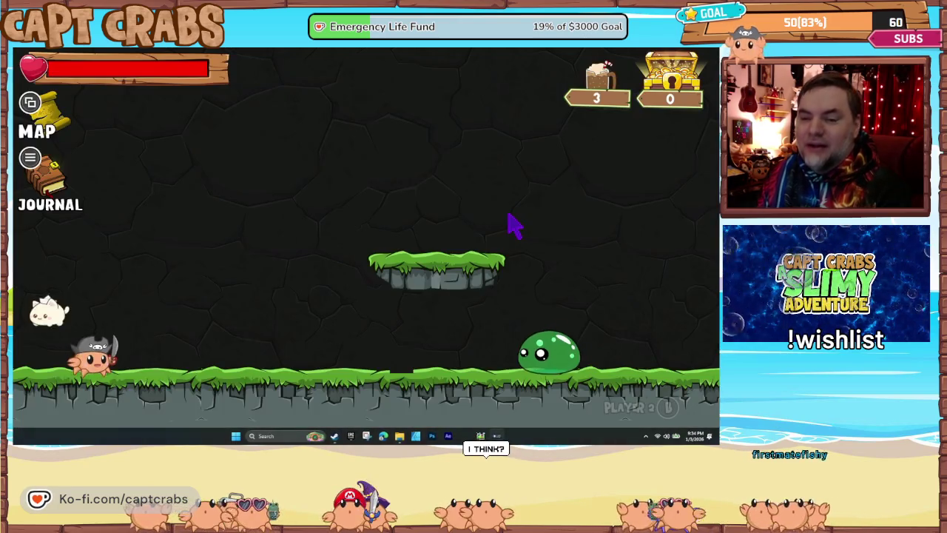
Jump the crab onto the platform, drop onto the slime, and bounce back up
key(Right)
key(space)
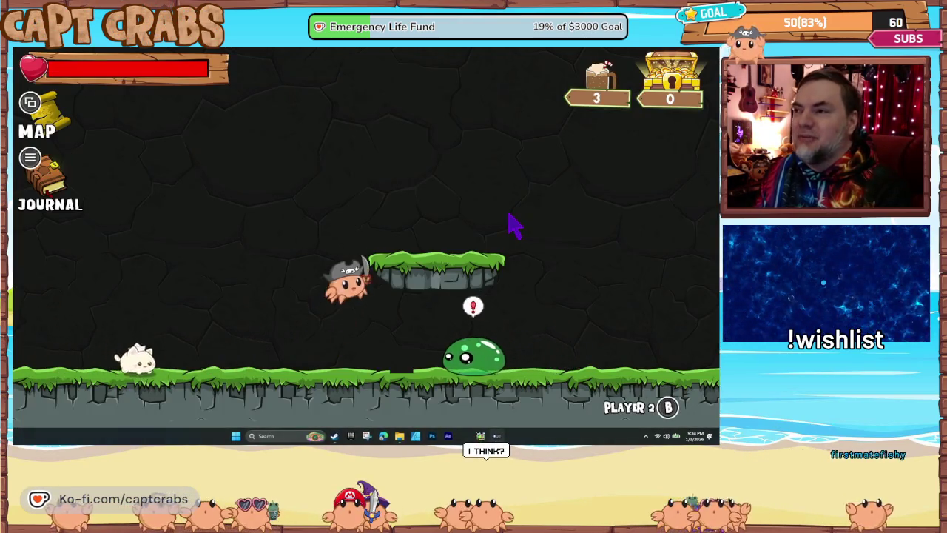
key(Down)
key(space)
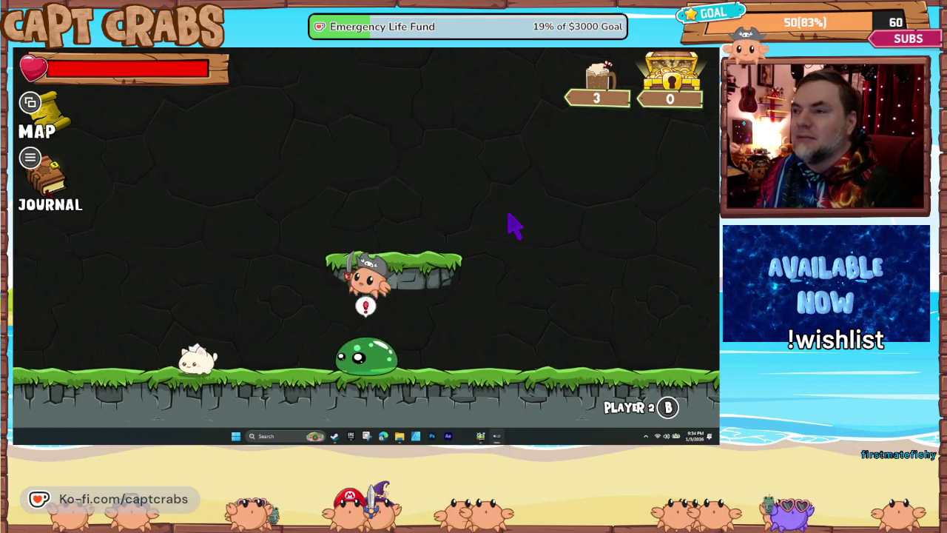
key(Down)
key(space)
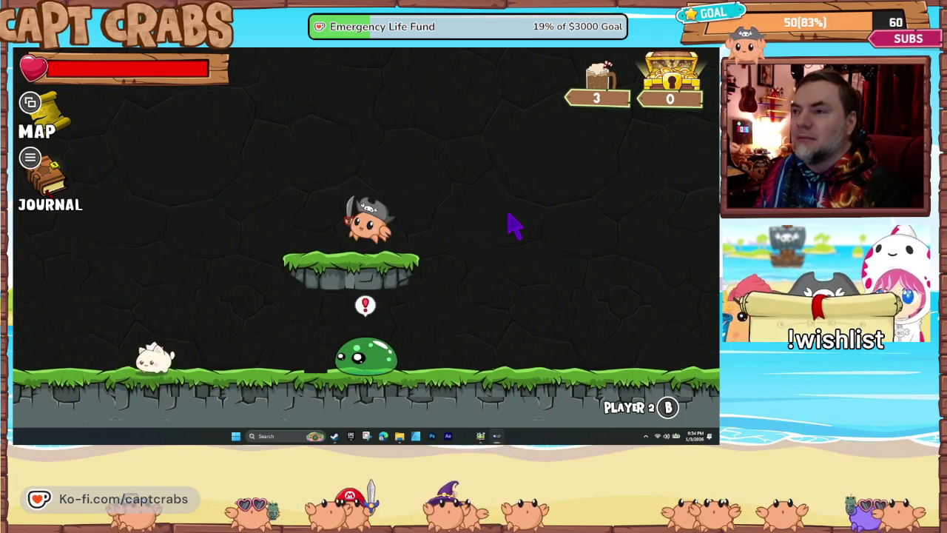
Jump rightward toward the octopi and bounce the crab off an octopus
key(Right)
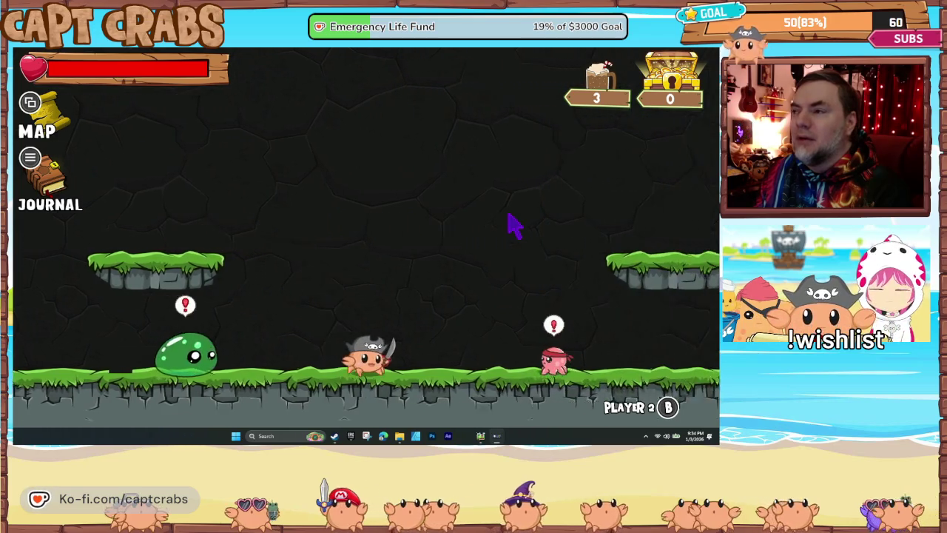
key(space)
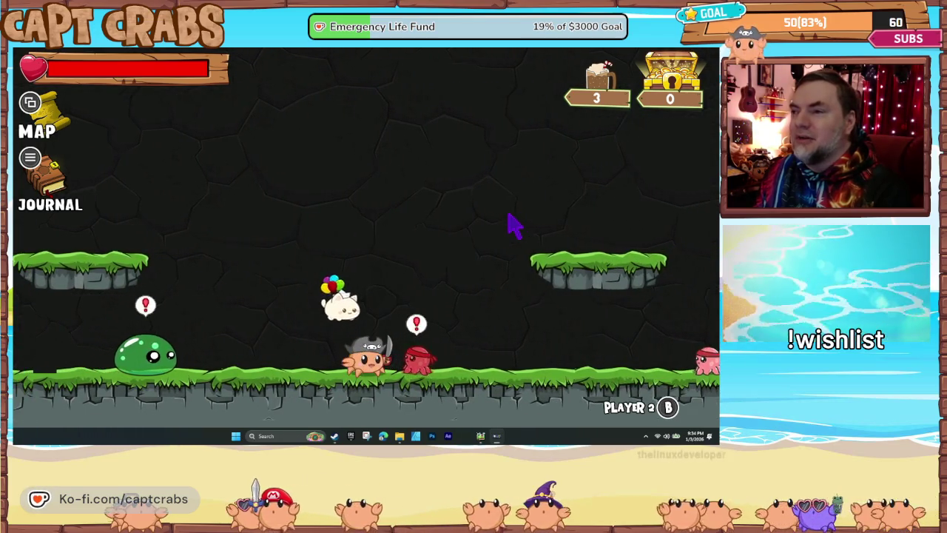
key(space)
key(Right)
key(space)
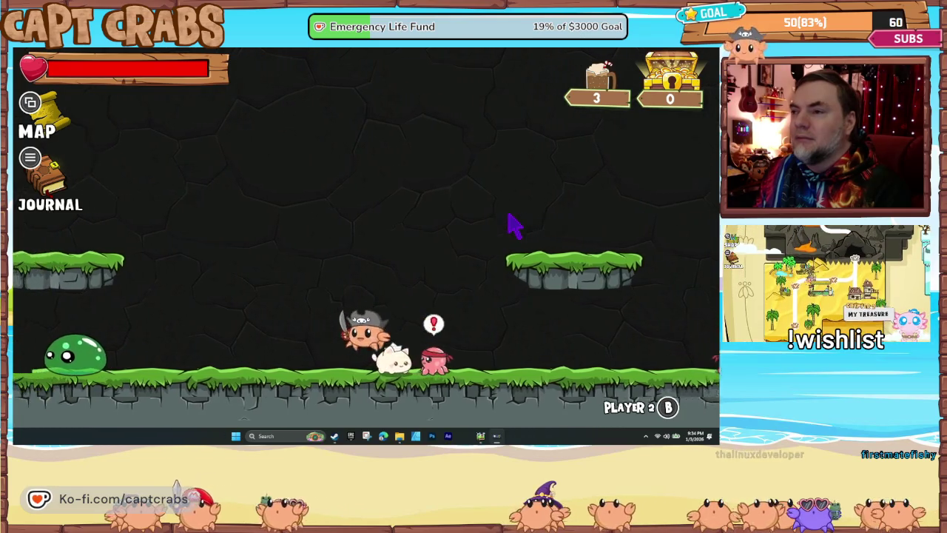
key(space)
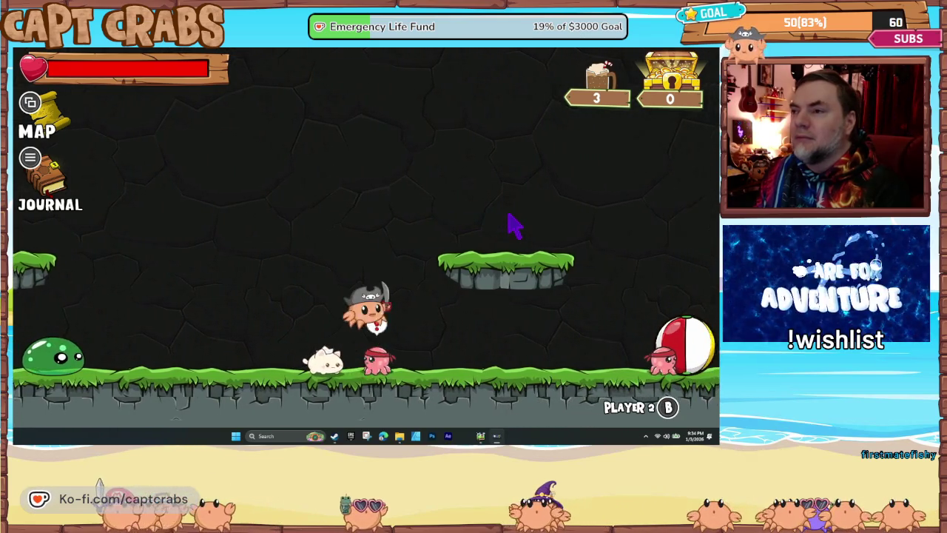
key(space)
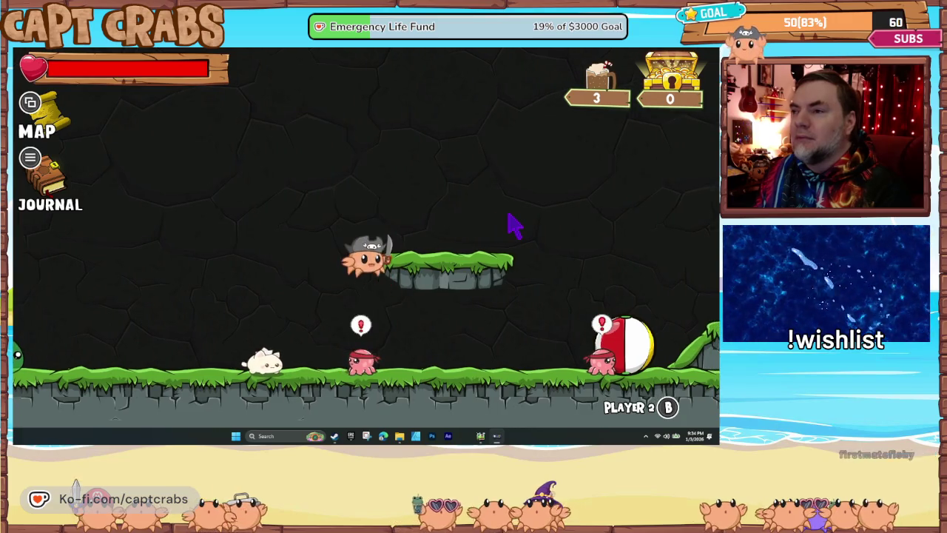
key(space)
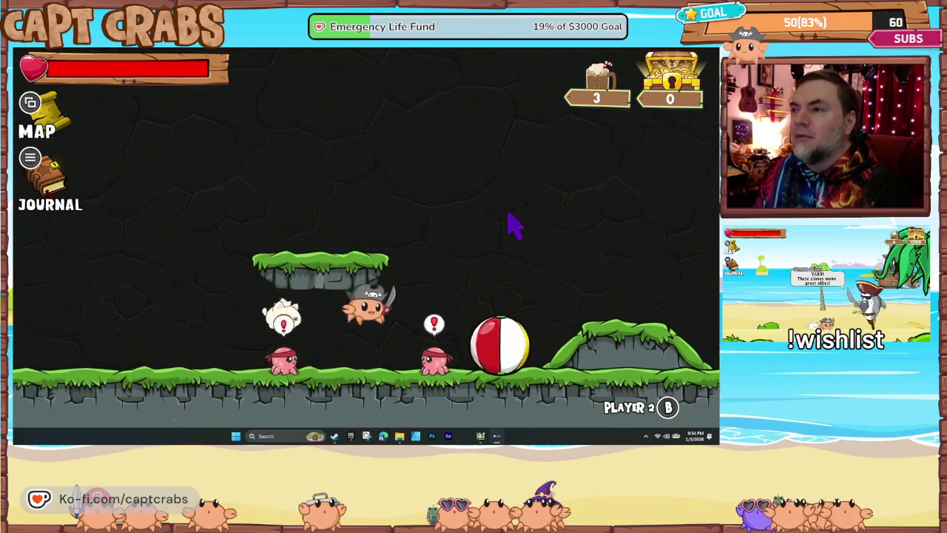
key(space)
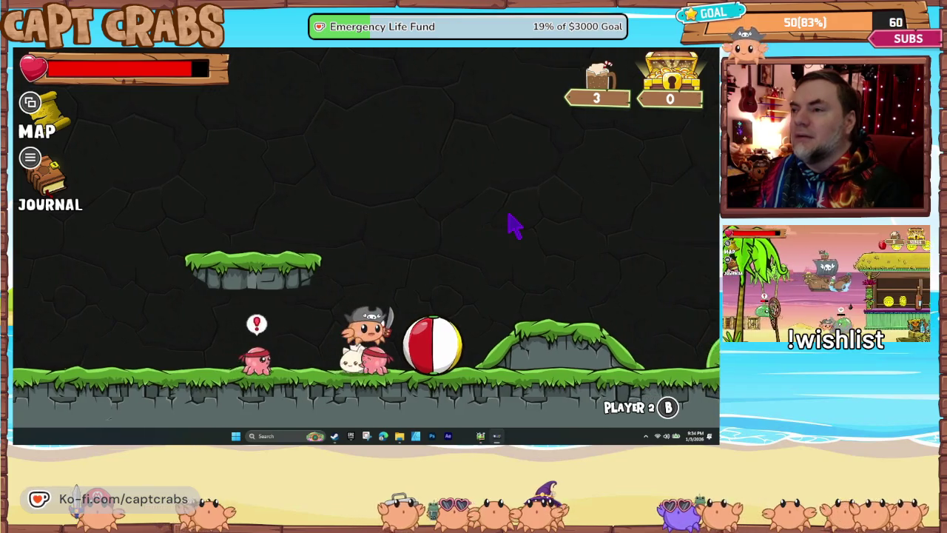
Quit the playtest through Exit Game on the pause journal's Options page
key(space)
key(Tab)
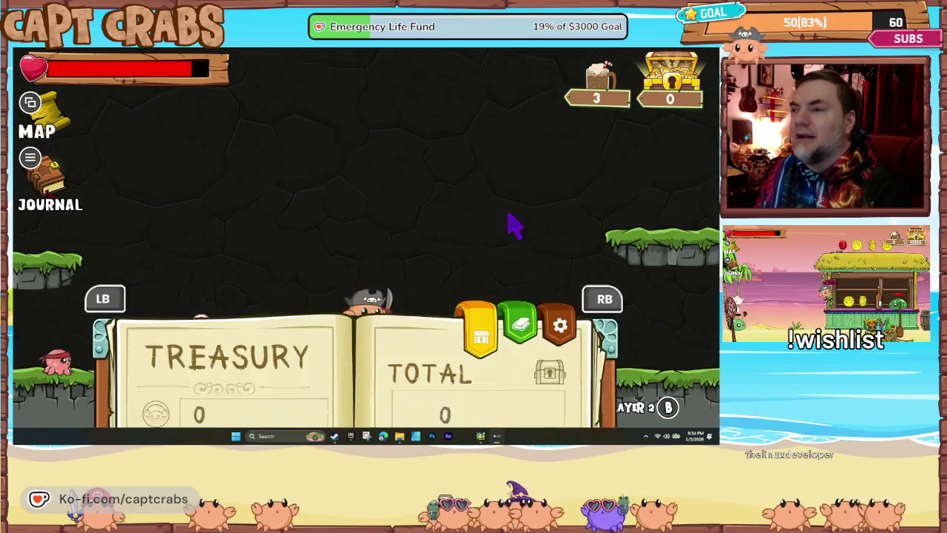
key(e)
key(e)
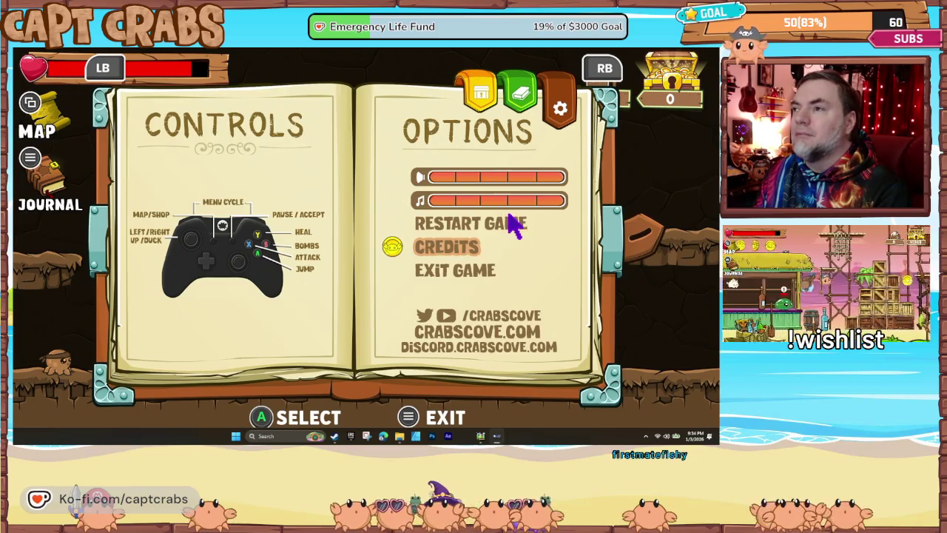
key(Down)
key(Return)
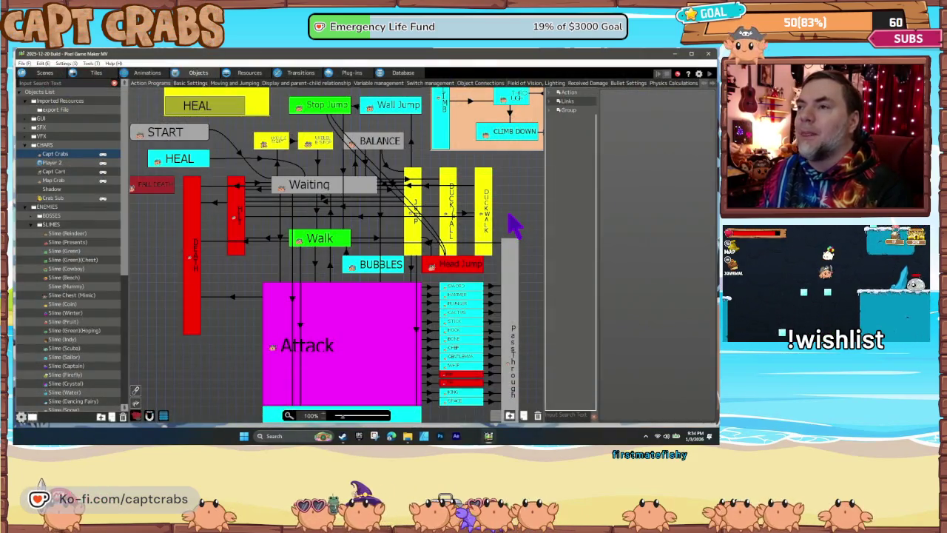
Show the conditions of the overlapping Waiting/Jump links, ending on link ID 0004
click(391, 191)
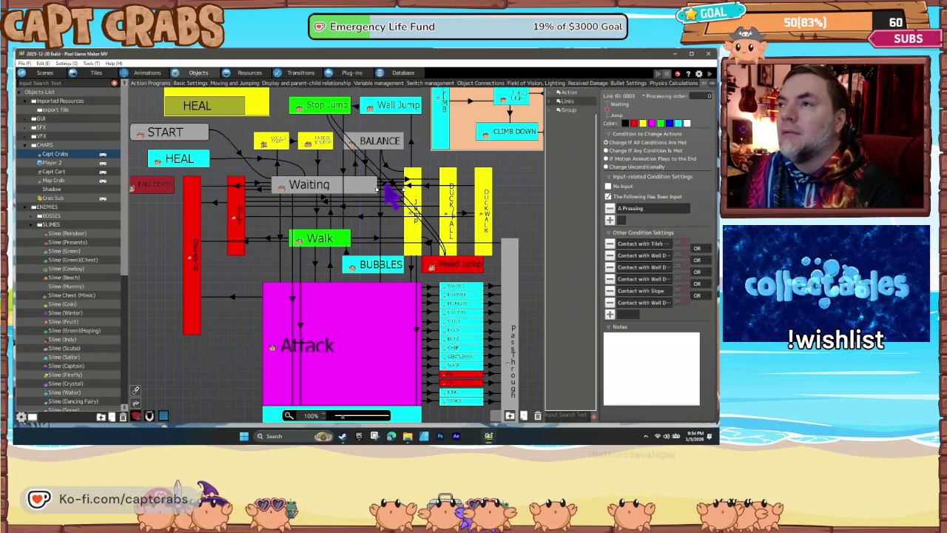
click(386, 186)
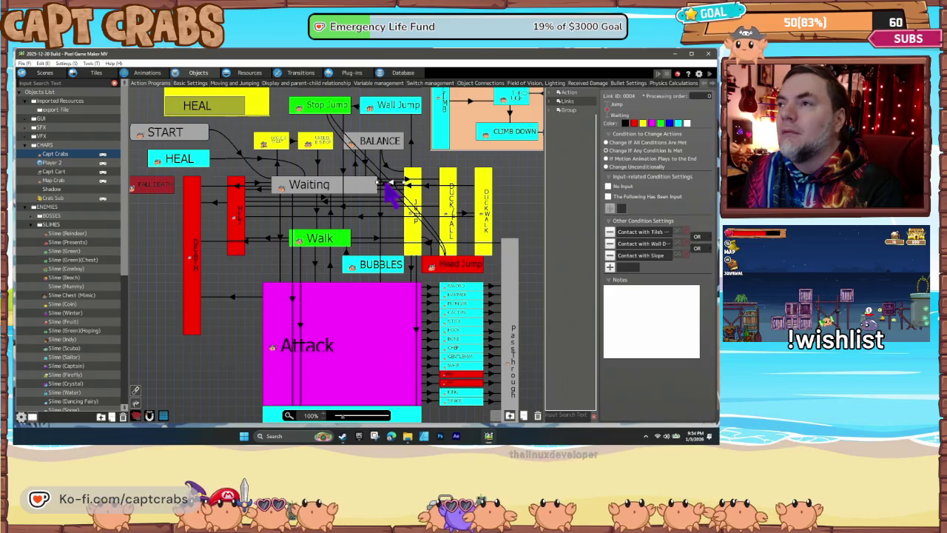